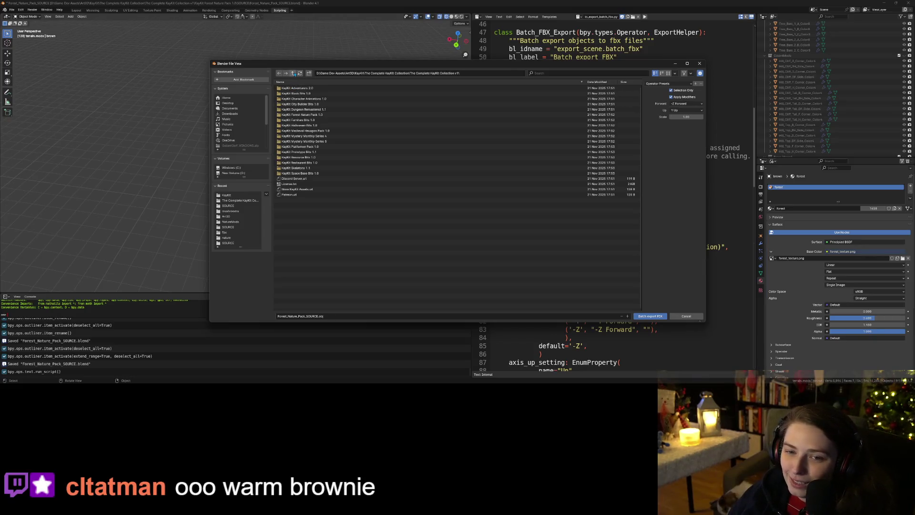
In the Batch export FBX dialog, create a new more_terrain_pieces folder inside KayKit.
left_click(294, 74)
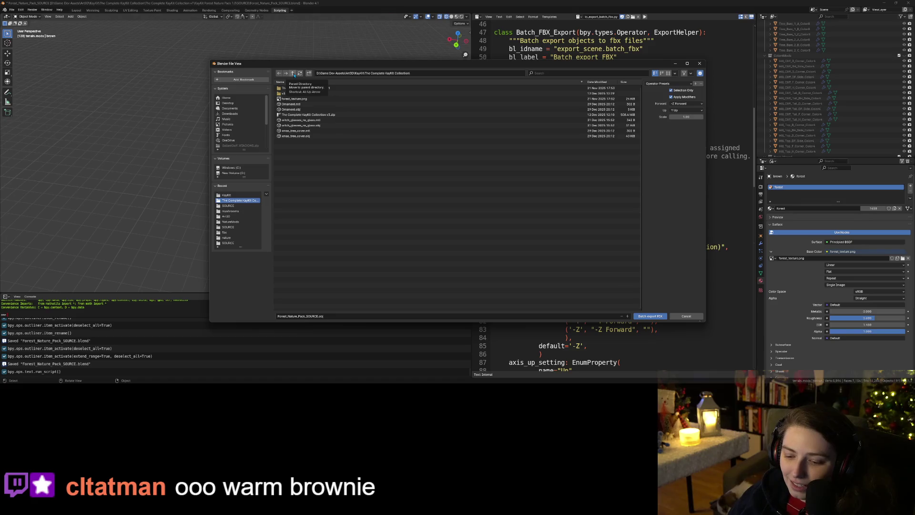
left_click(294, 74)
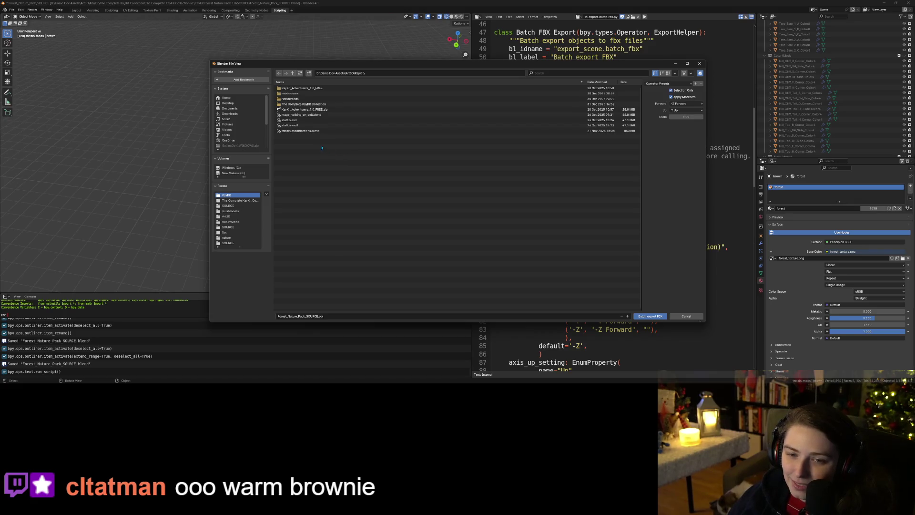
right_click(285, 154)
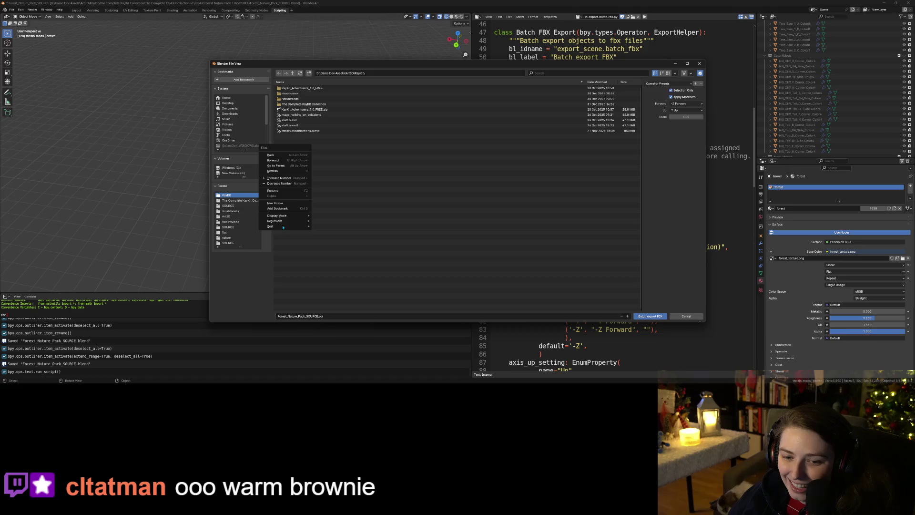
left_click(284, 203)
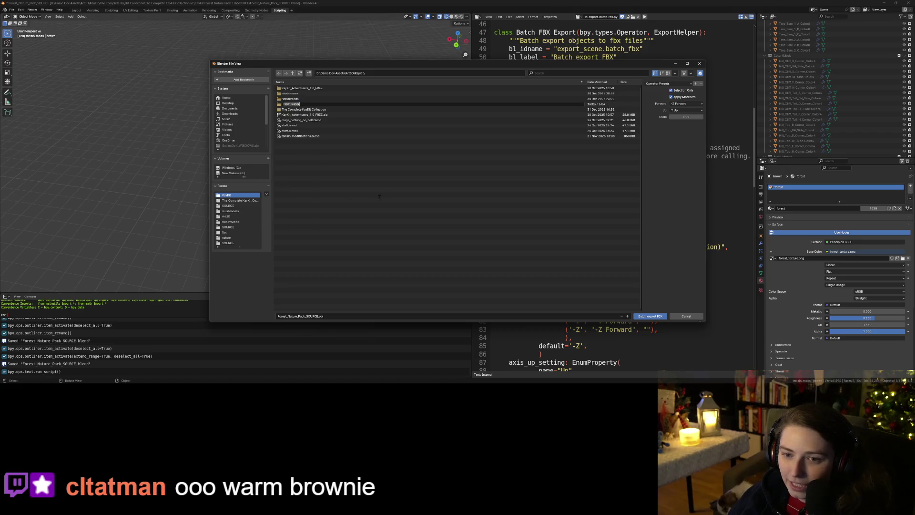
type("more")
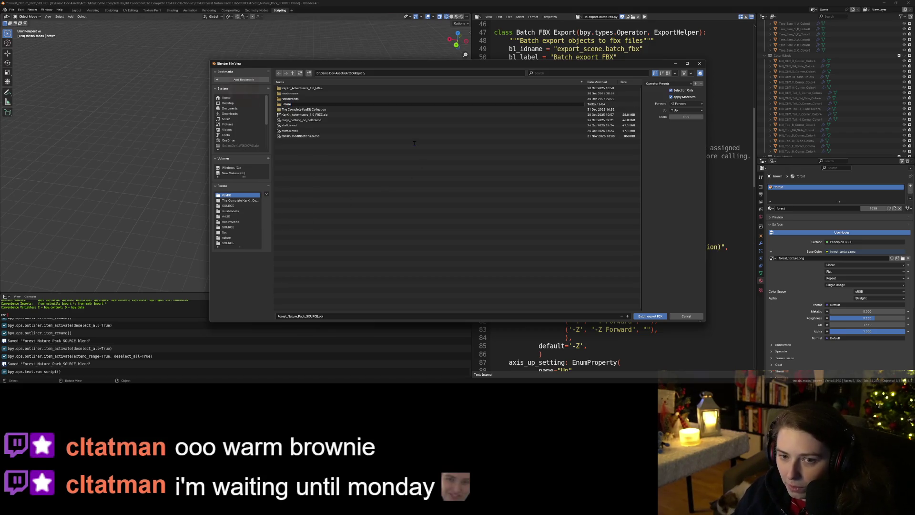
type("_terrain")
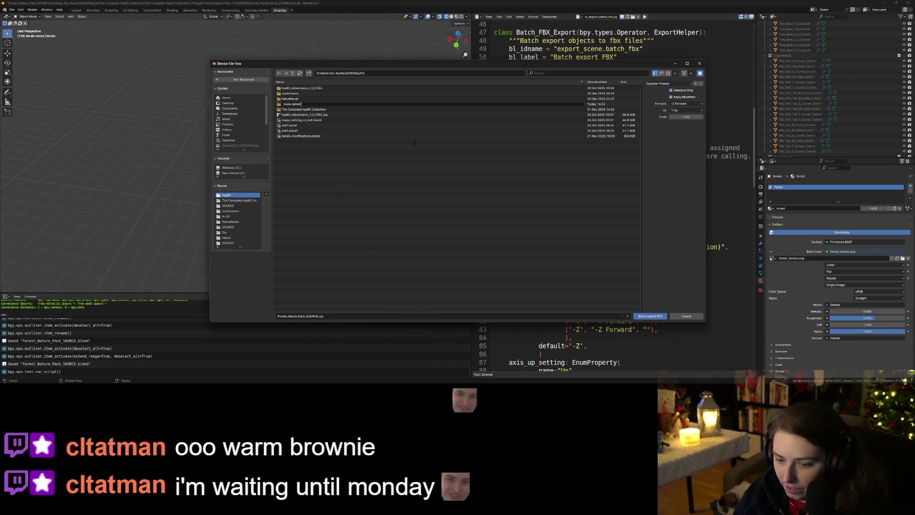
type("_pieces")
key("Return")
key("Return")
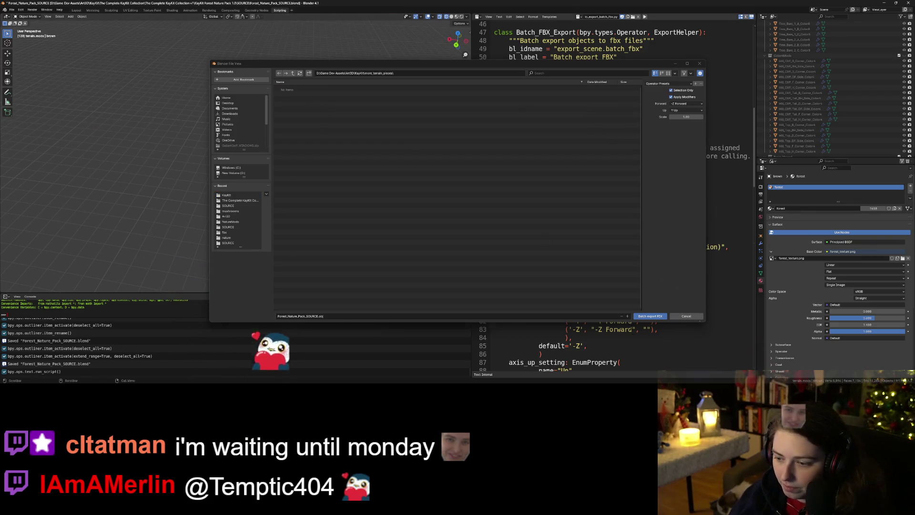
Batch-export the terrain pieces into more_terrain_pieces and save the Forest_Nature_Pack_SOURCE blend file.
left_click(650, 316)
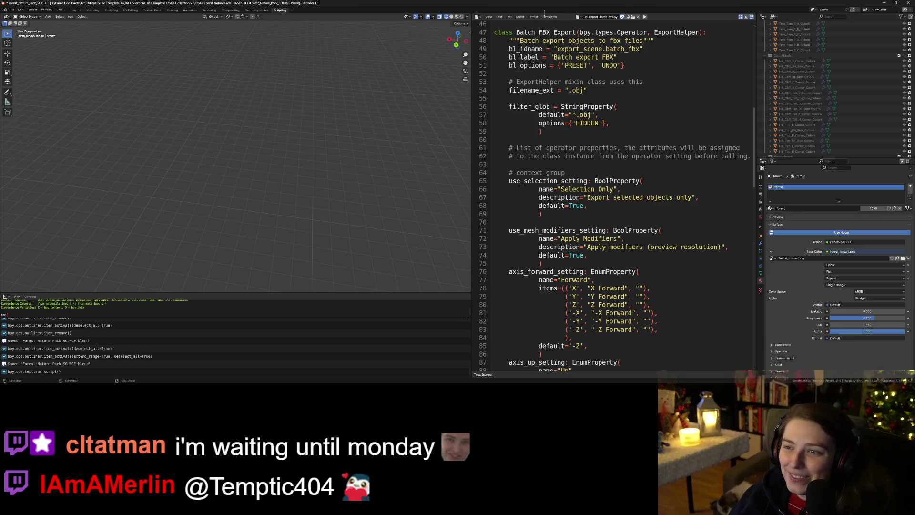
key("ctrl+s")
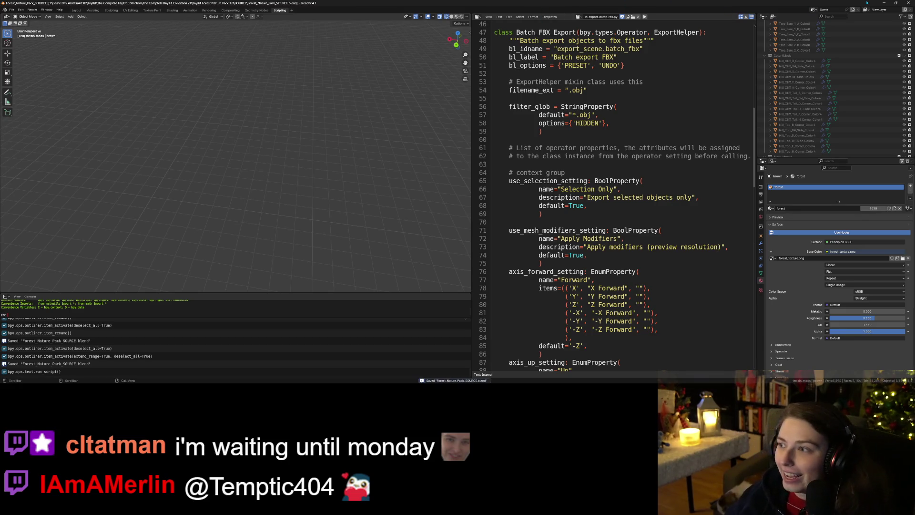
left_click(884, 3)
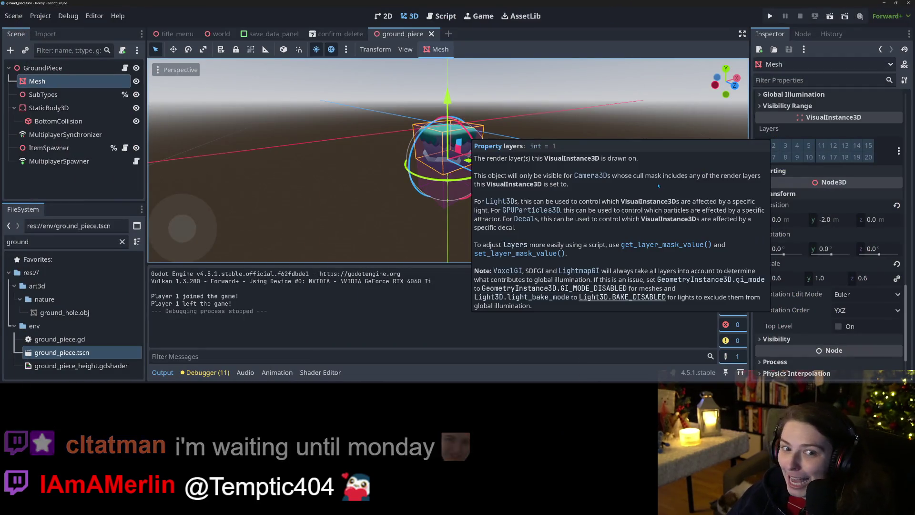
Clear the FileSystem filter and create a custom_terrain folder under res://art3d/nature.
left_click(15, 296)
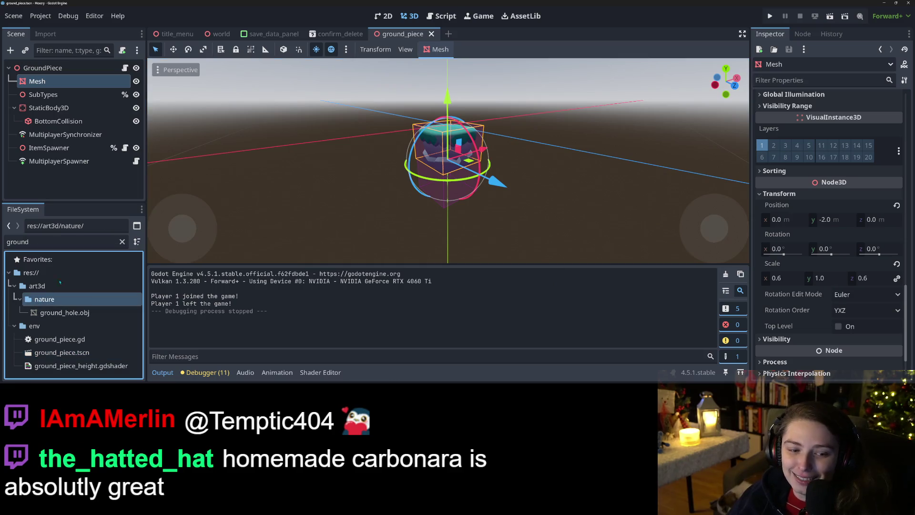
left_click(122, 241)
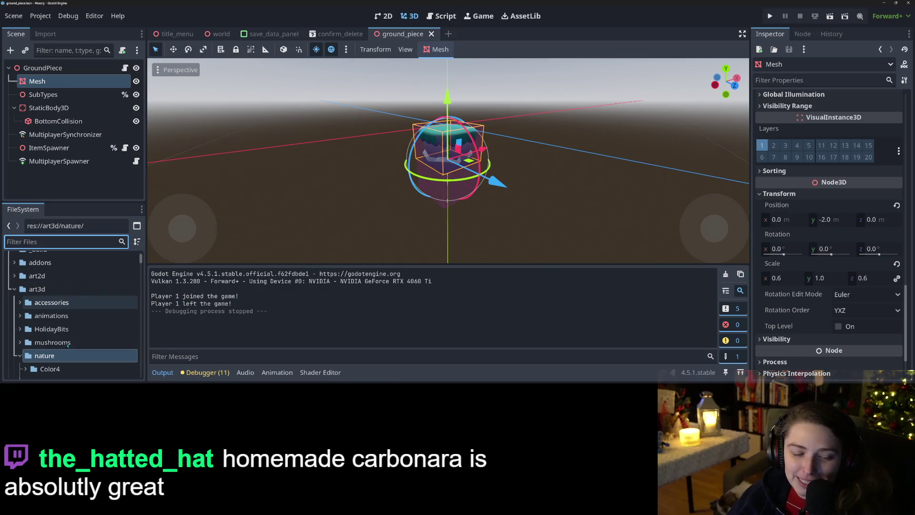
scroll(65, 361, "down", 5)
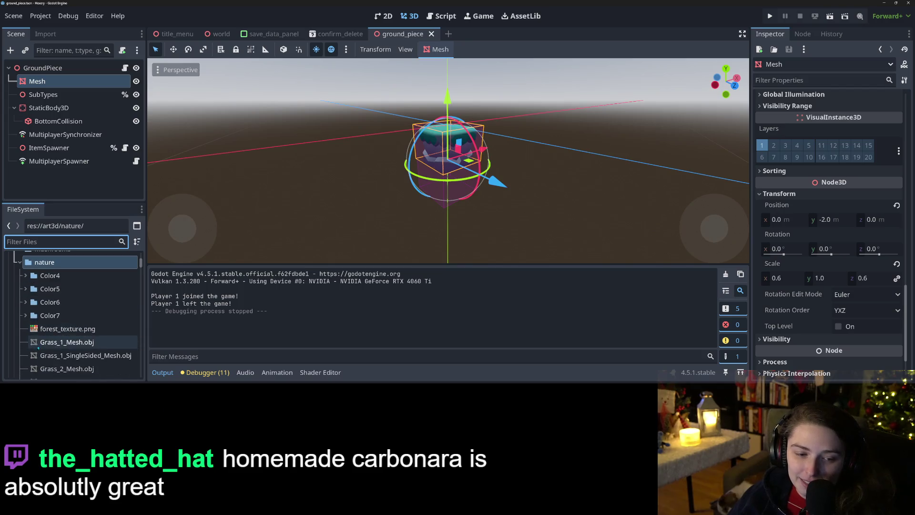
scroll(72, 309, "up", 2)
right_click(31, 309)
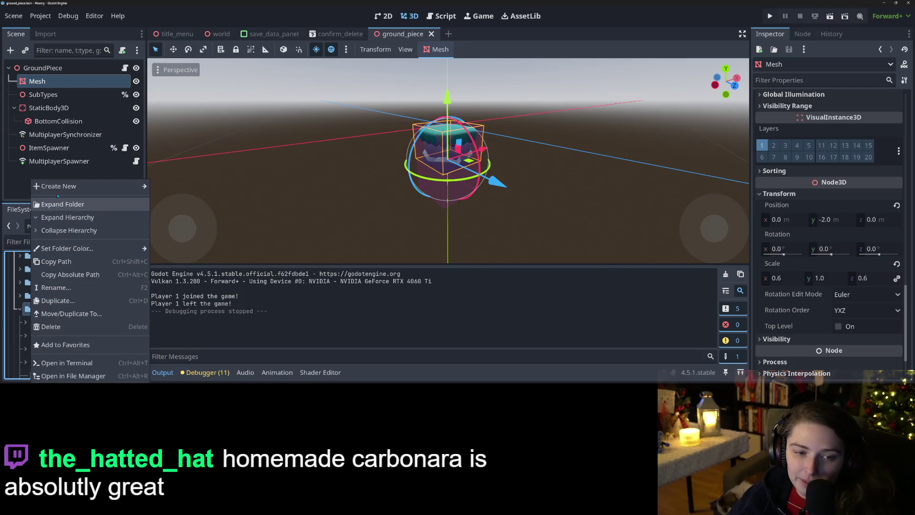
left_click(163, 186)
type("custom_terr")
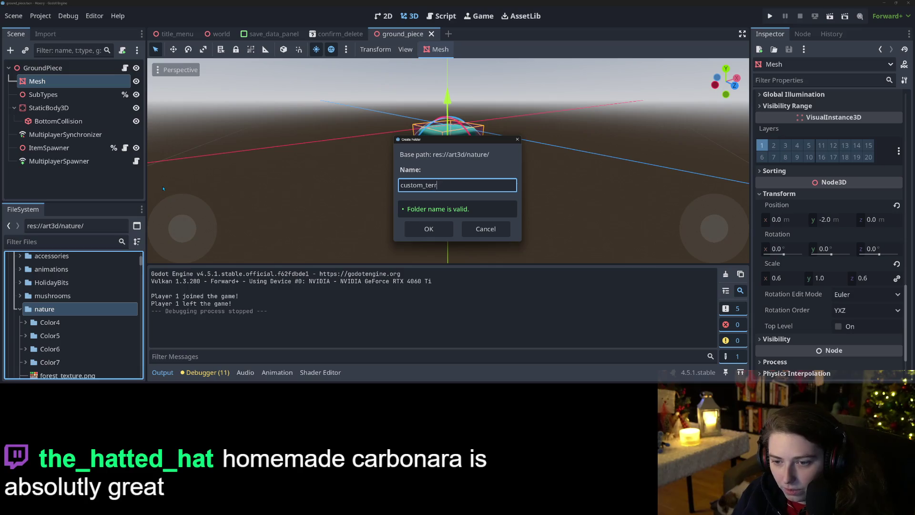
key("Return")
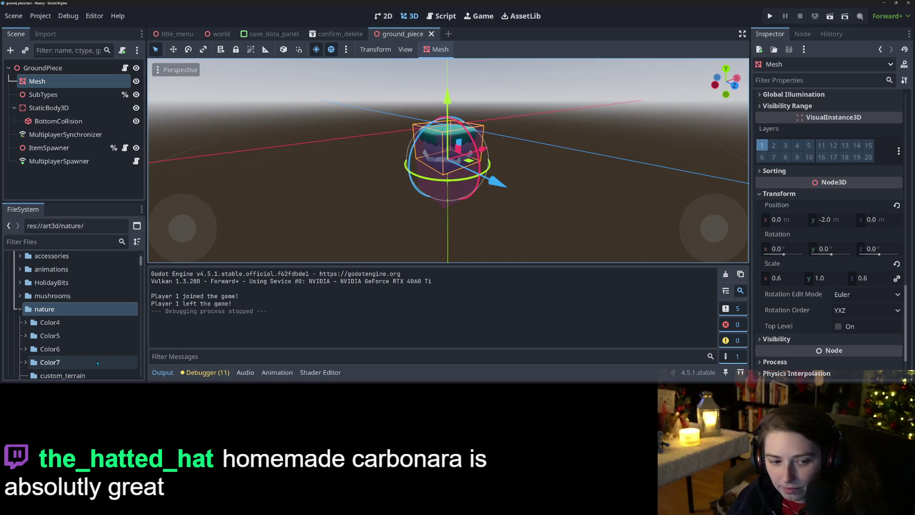
Open the custom_terrain folder in the system file manager.
scroll(83, 353, "down", 3)
scroll(53, 326, "up", 1)
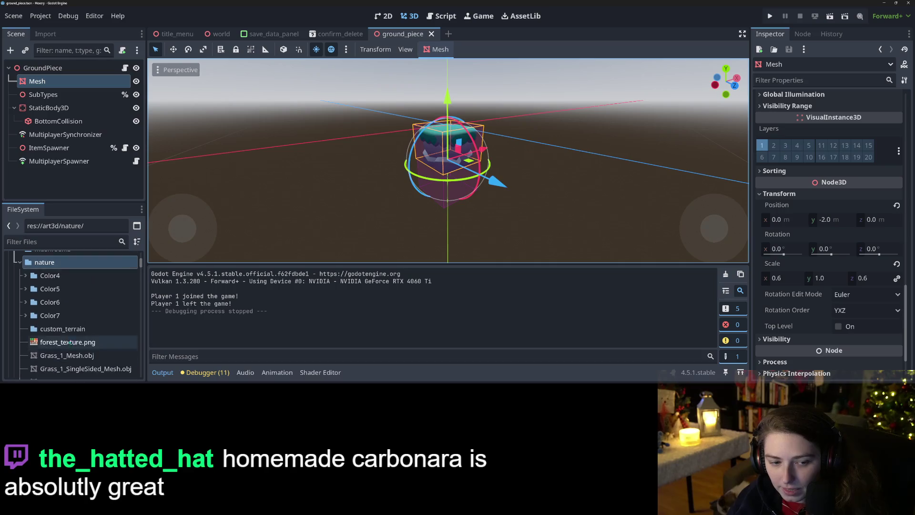
right_click(53, 328)
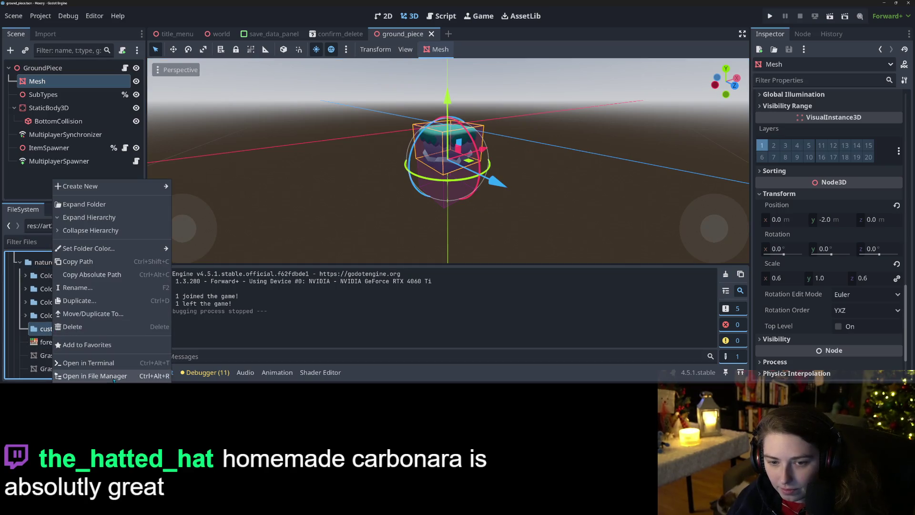
left_click(76, 376)
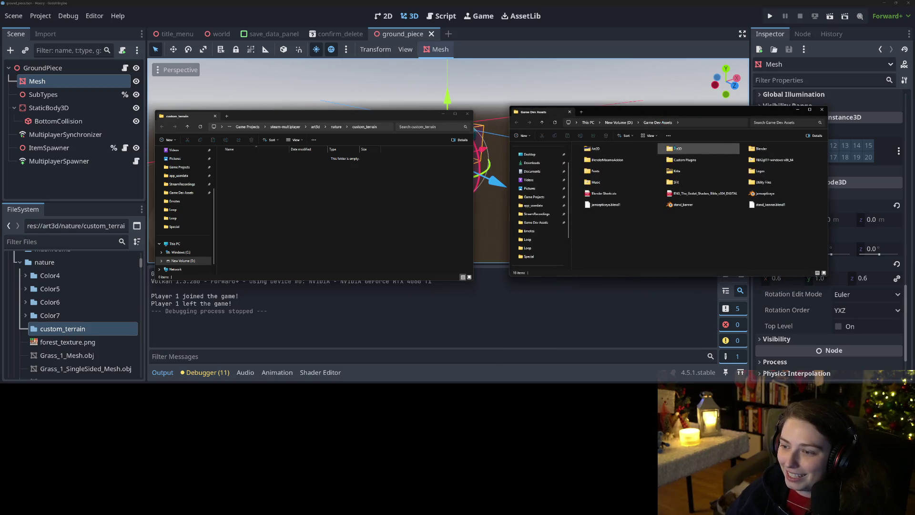
Copy all 39 files from Art3D/KayKit/more_terrain_pieces into custom_terrain, then return to Godot.
double_click(619, 154)
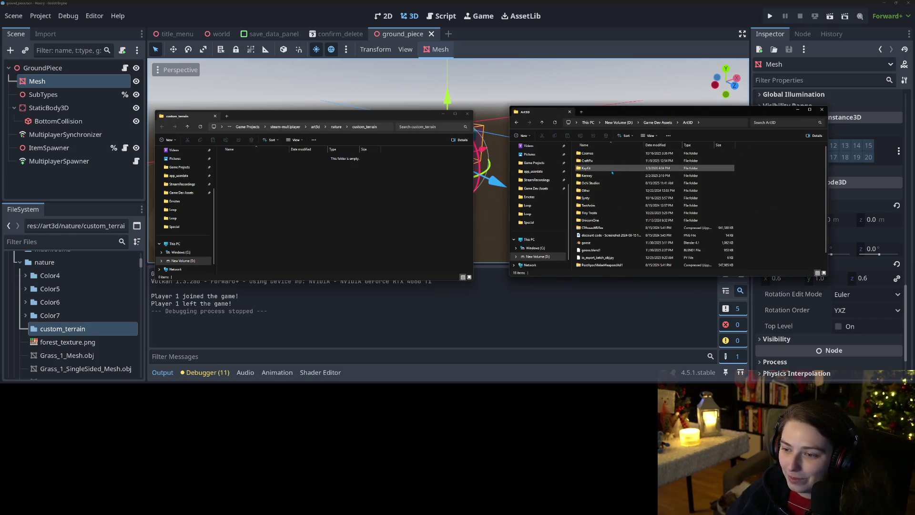
double_click(605, 168)
left_click(597, 161)
double_click(597, 161)
key("ctrl+a")
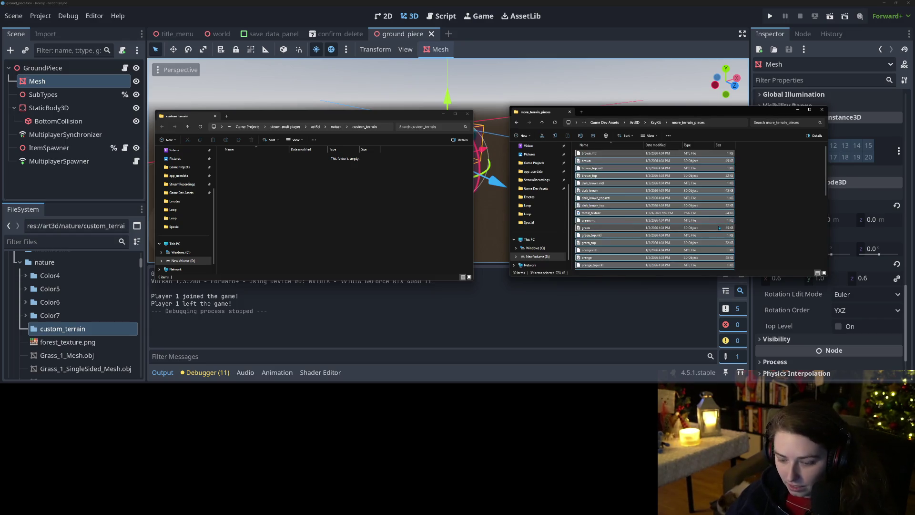
left_click(384, 209)
key("ctrl+v")
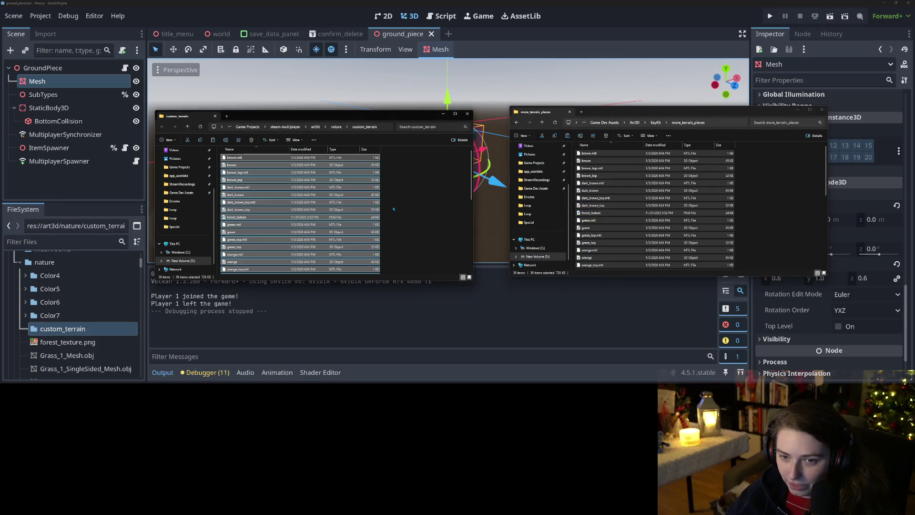
left_click(412, 210)
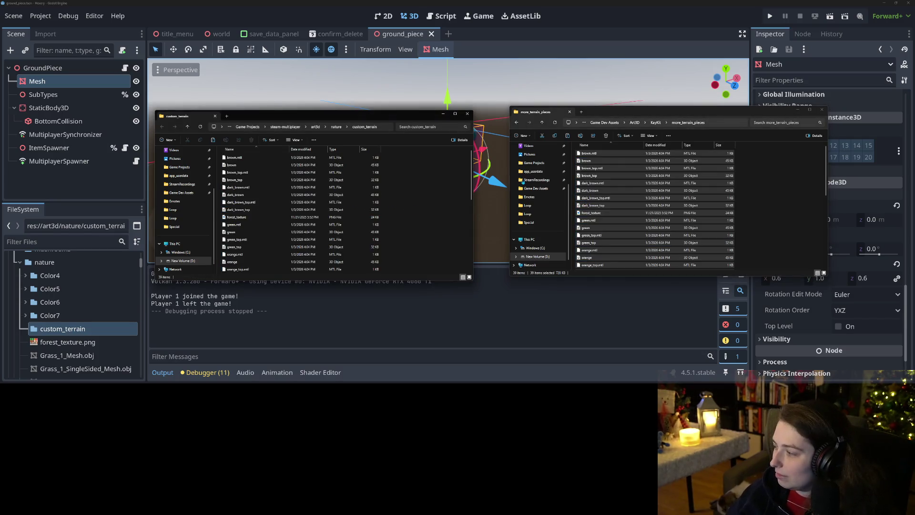
left_click(656, 6)
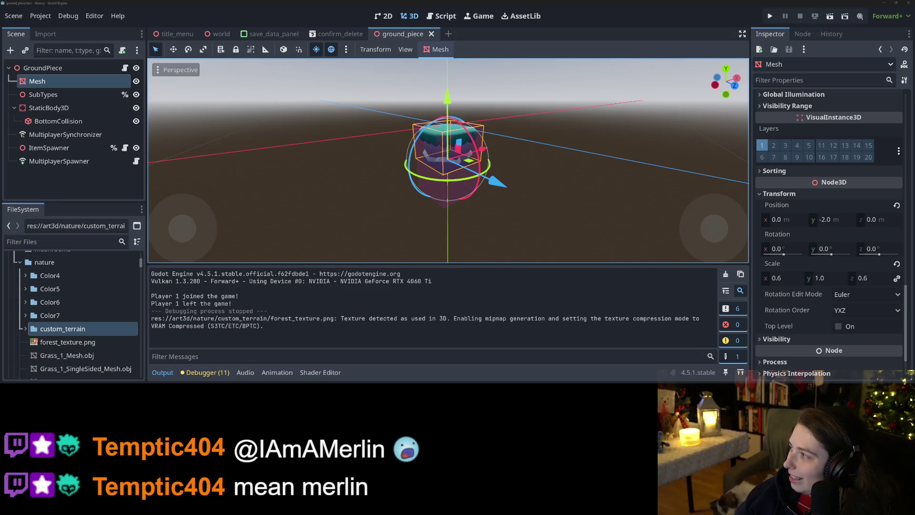
Switch to YouTube Studio's Videos list and scroll past the scheduled Horror Gaming Clips entry.
key("alt+Tab")
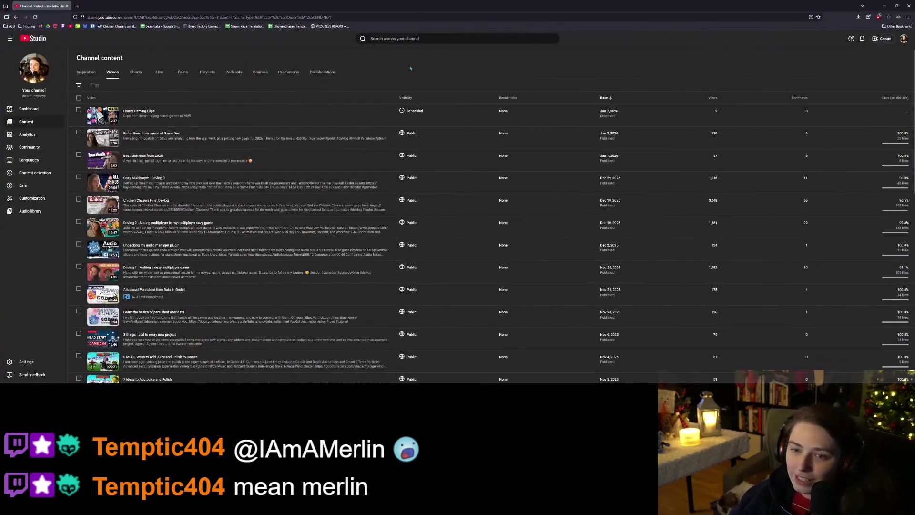
scroll(342, 232, "up", 5)
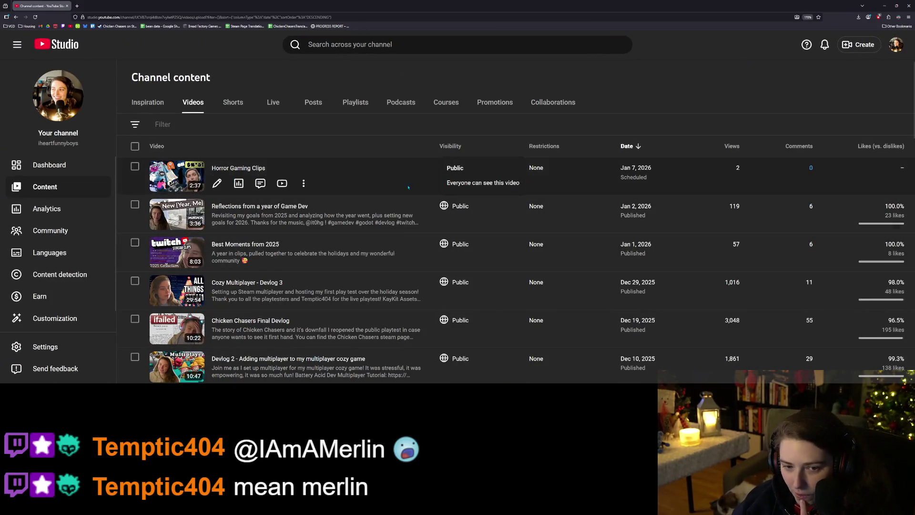
scroll(407, 210, "down", 1)
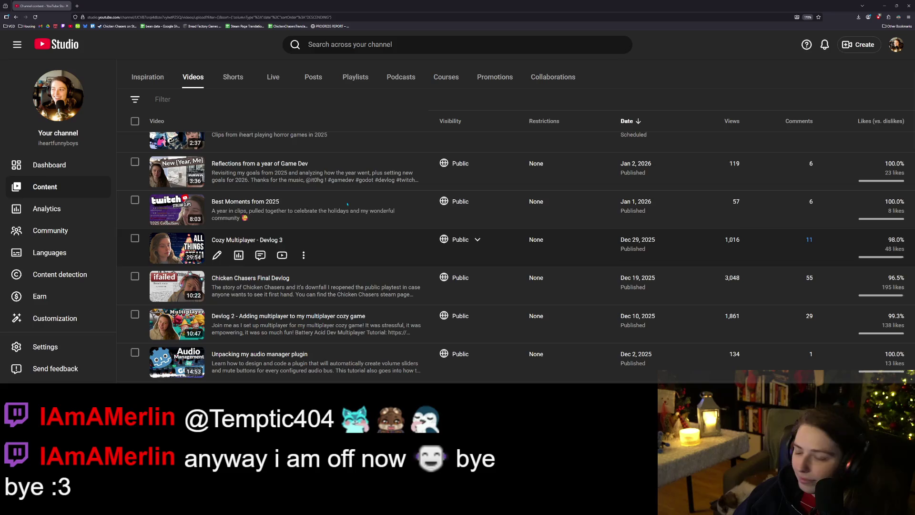
scroll(347, 280, "up", 2)
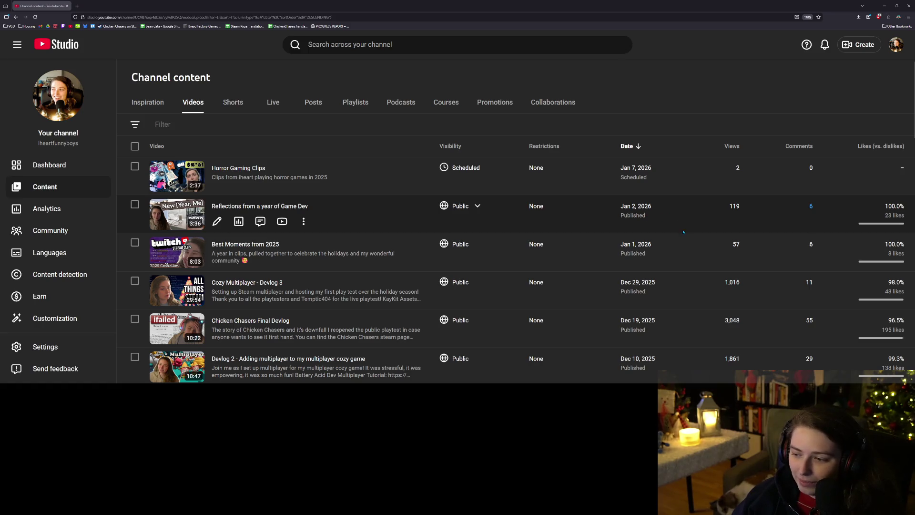
Scroll further down YouTube Studio's Videos list through the published videos.
scroll(682, 230, "down", 2)
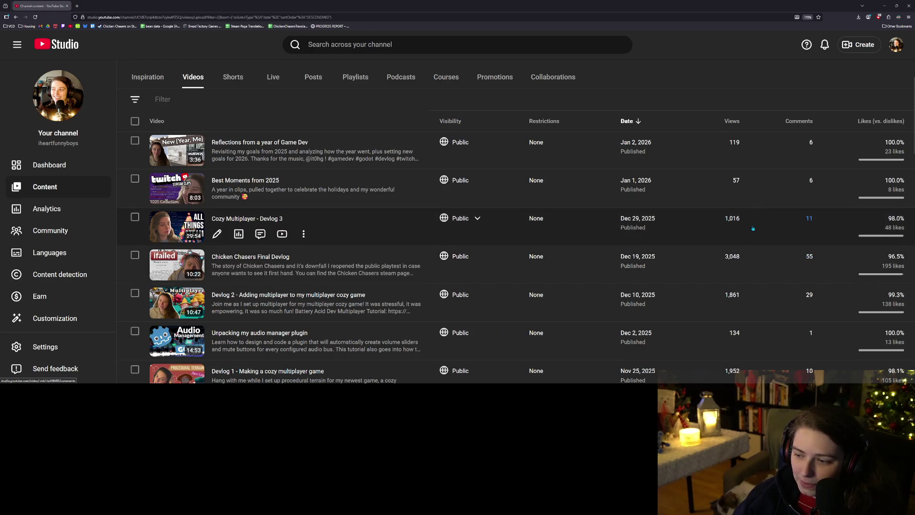
scroll(752, 227, "down", 1)
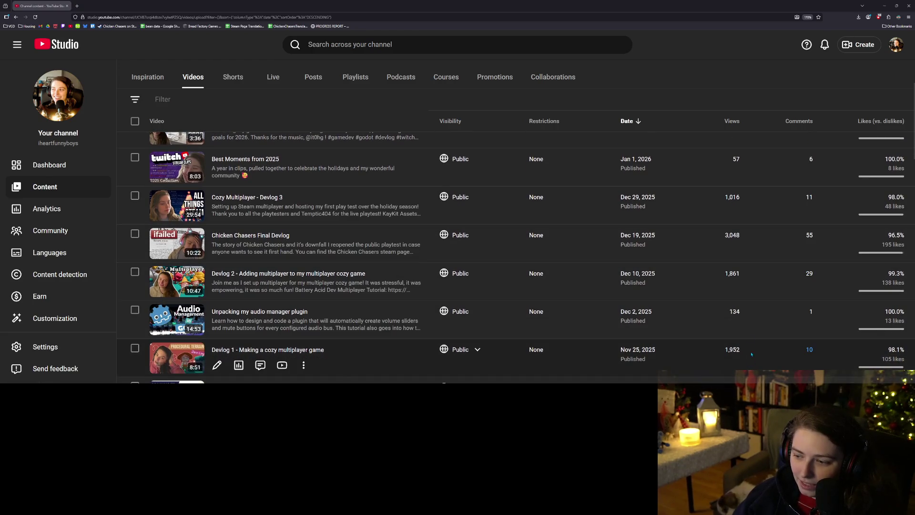
scroll(749, 283, "down", 3)
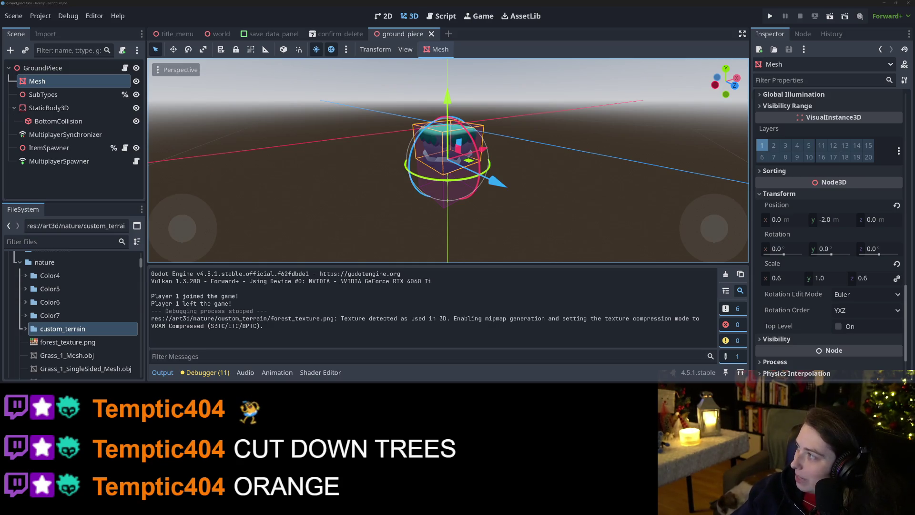
key("alt+Tab")
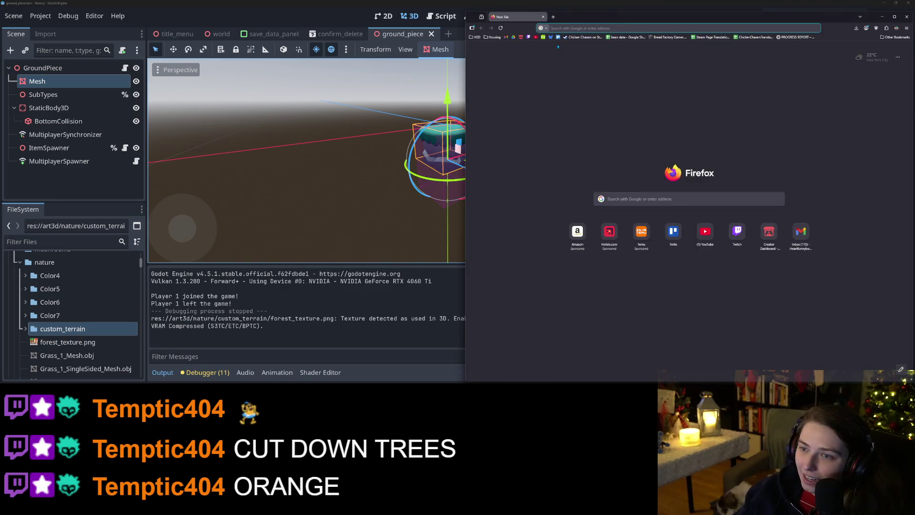
Go to your YouTube channel's Videos tab, sorted oldest first, in a maximized browser.
left_click(536, 37)
key("super+Up")
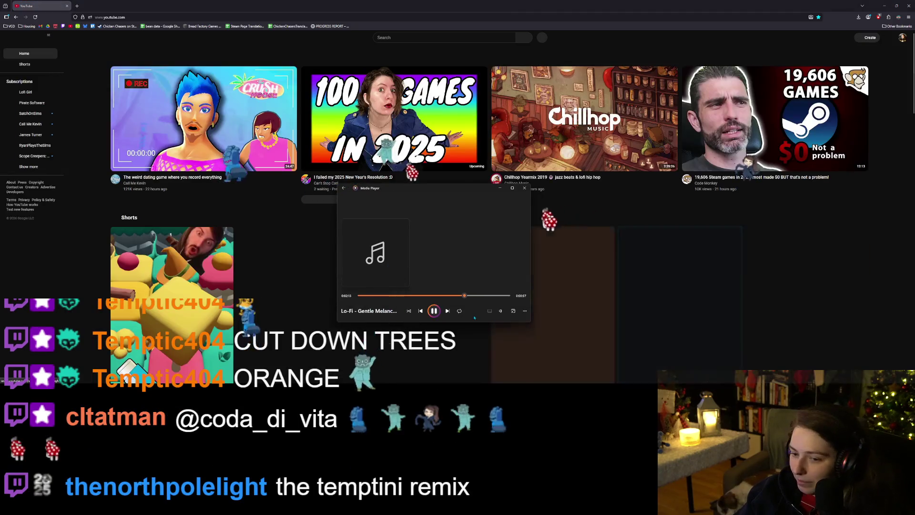
left_click(902, 37)
left_click(869, 65)
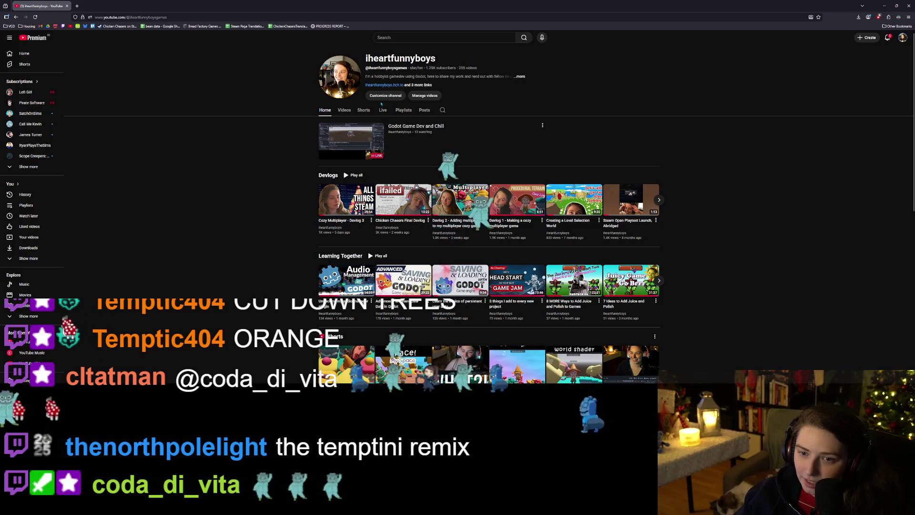
left_click(345, 110)
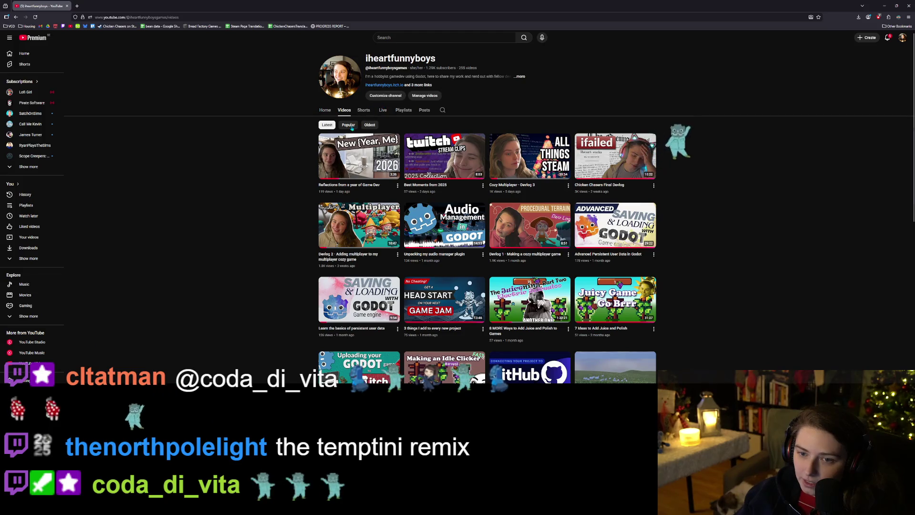
left_click(369, 125)
Zoom the page in and open the Devlog 0 Chicken Chasers video.
key("ctrl+plus")
key("ctrl+plus")
key("ctrl+plus")
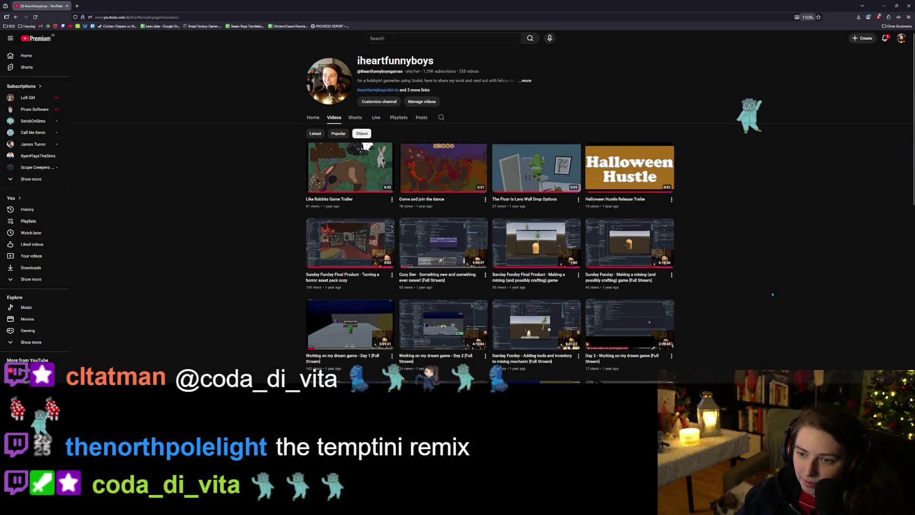
key("ctrl+plus")
scroll(743, 286, "down", 5)
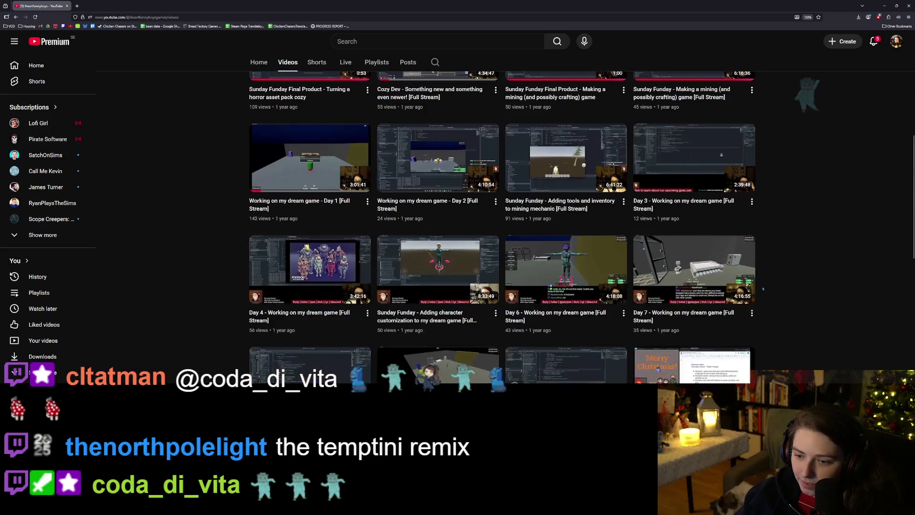
scroll(720, 283, "down", 5)
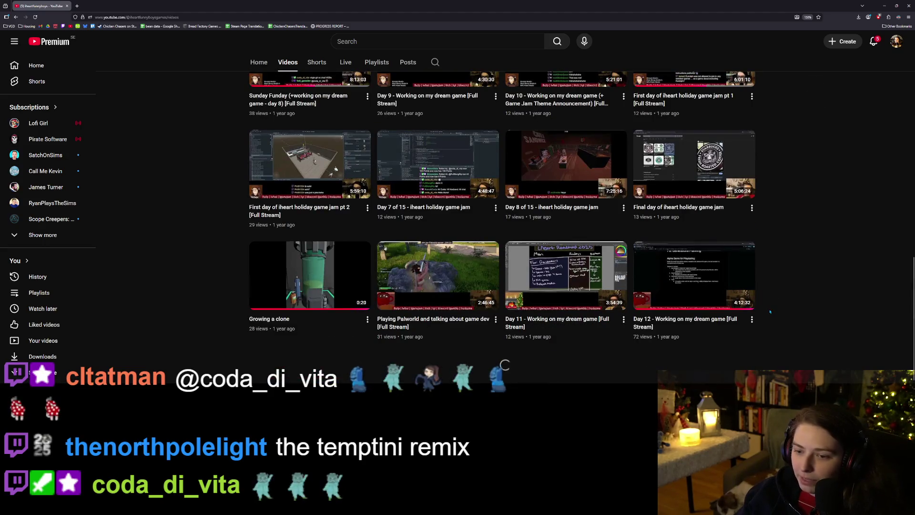
scroll(770, 311, "down", 5)
scroll(786, 307, "up", 2)
scroll(784, 305, "down", 5)
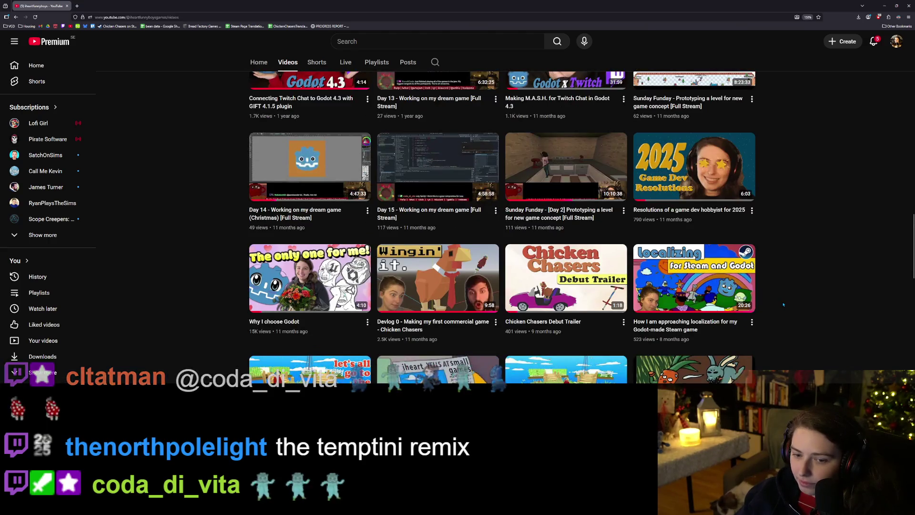
scroll(783, 304, "down", 1)
left_click(449, 217)
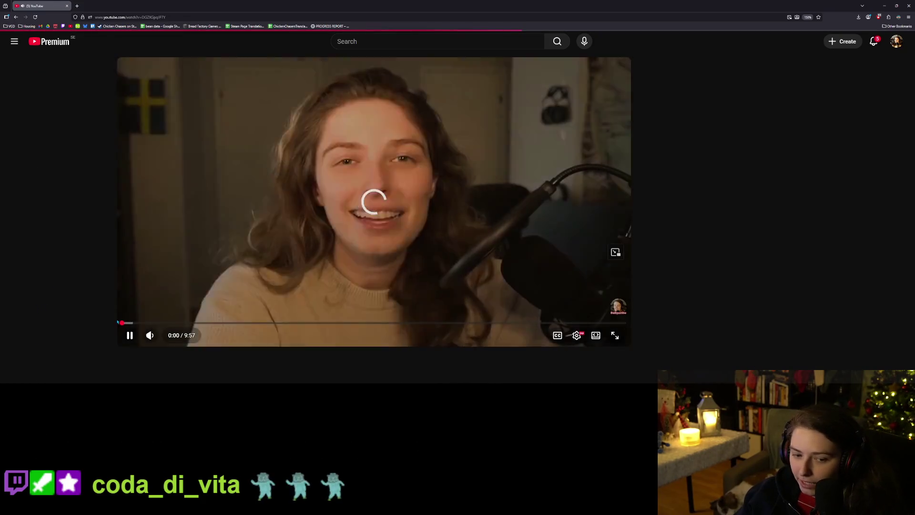
Play the video briefly with the volume raised, then jump ahead to 5:15.
left_click(301, 291)
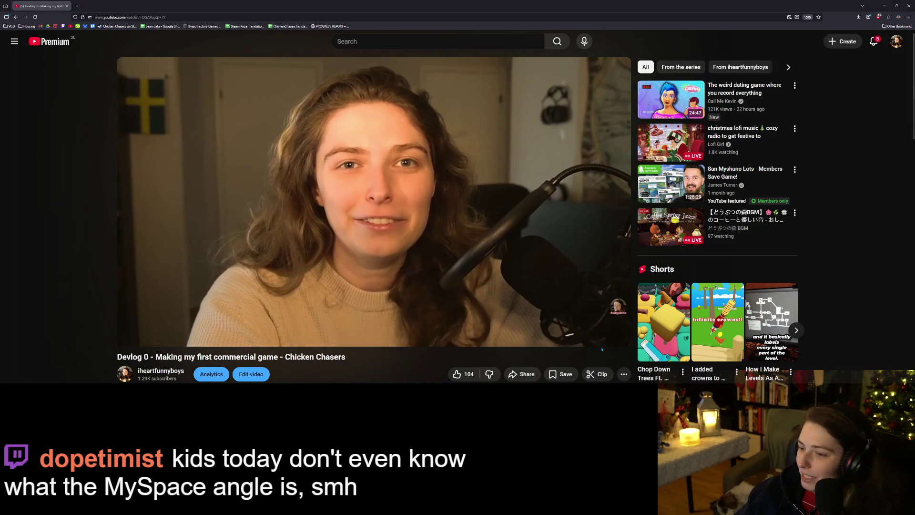
left_click(129, 335)
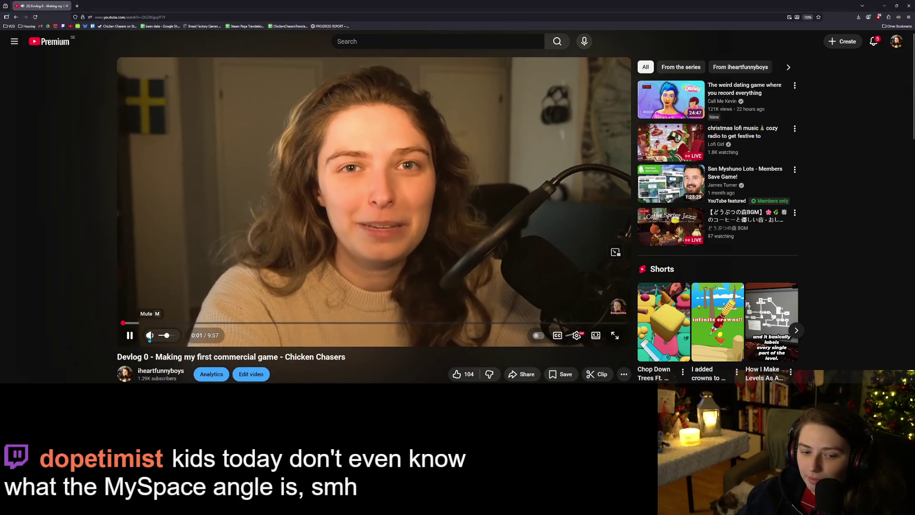
left_click(177, 335)
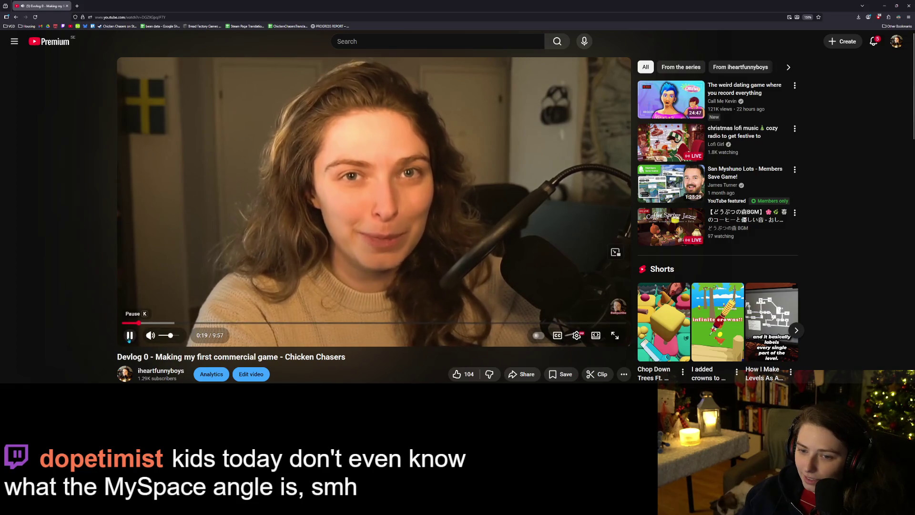
left_click(129, 336)
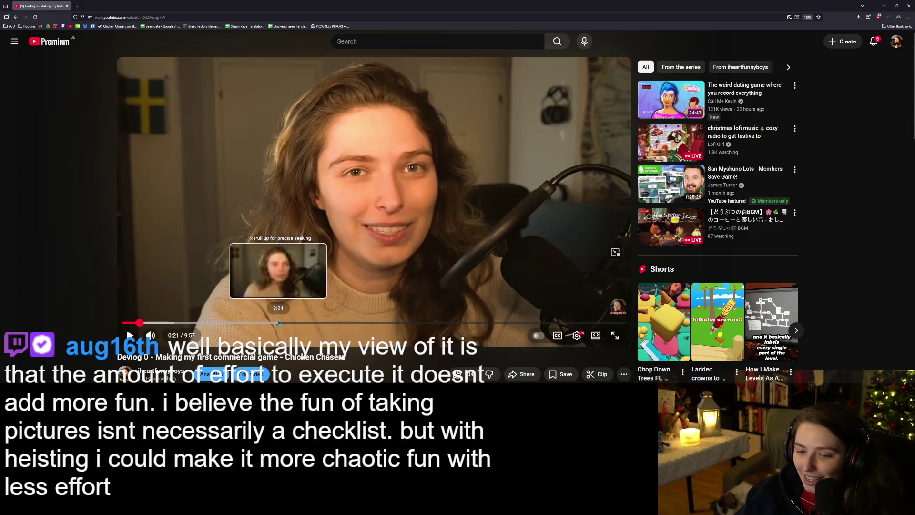
left_click(388, 325)
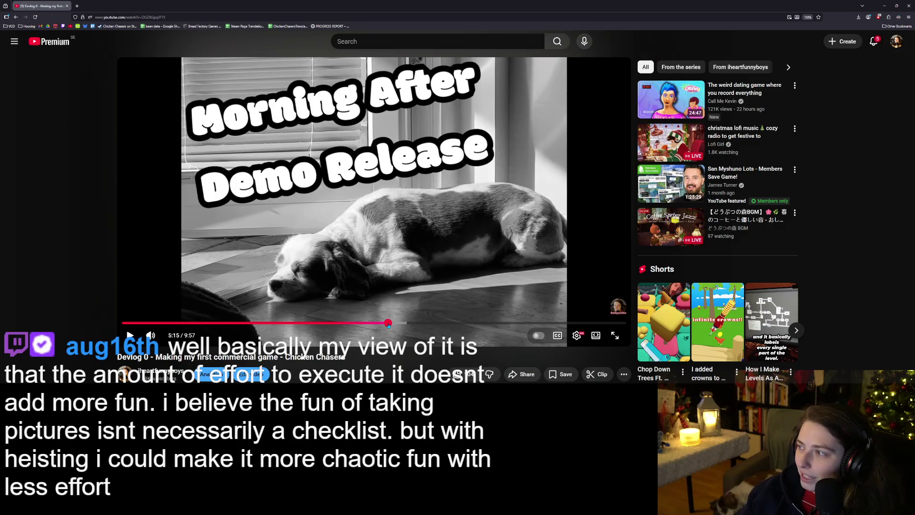
Resume the Devlog 0 video from 5:15 and let it run to 6:07.
left_click(128, 306)
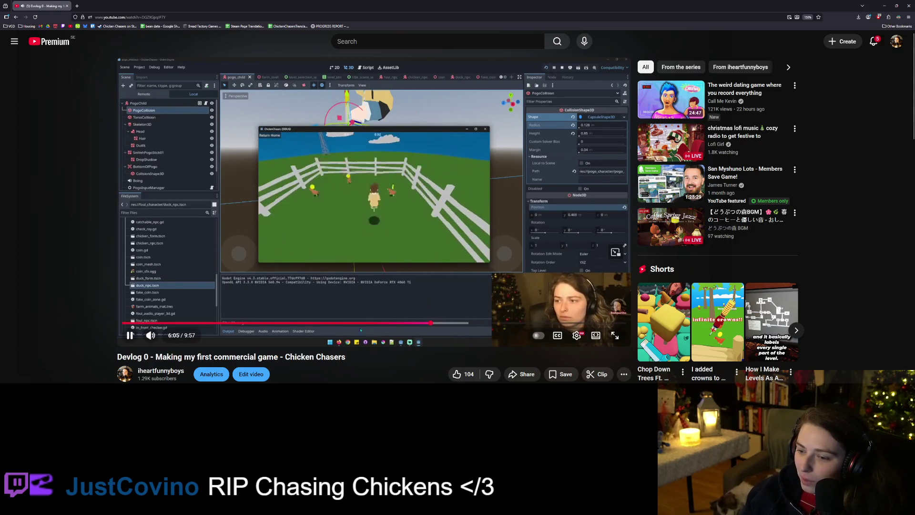
left_click(129, 335)
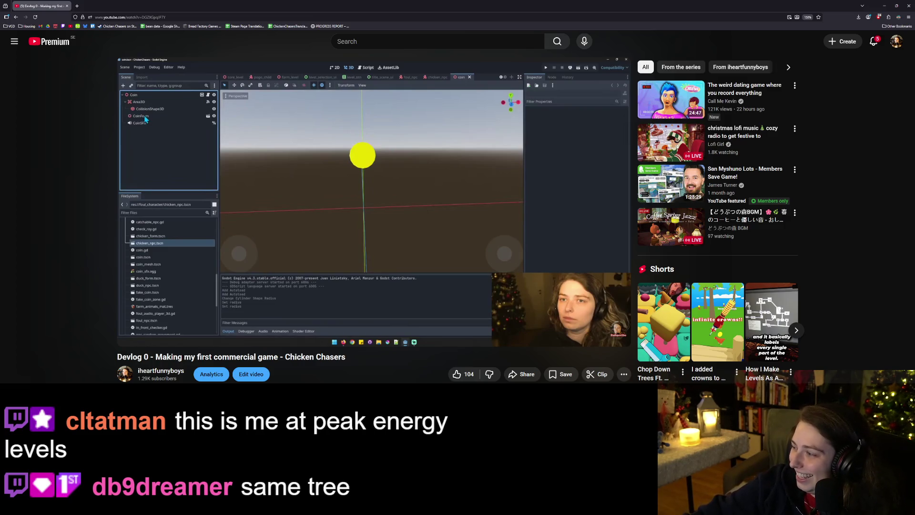
mouse_move(347, 269)
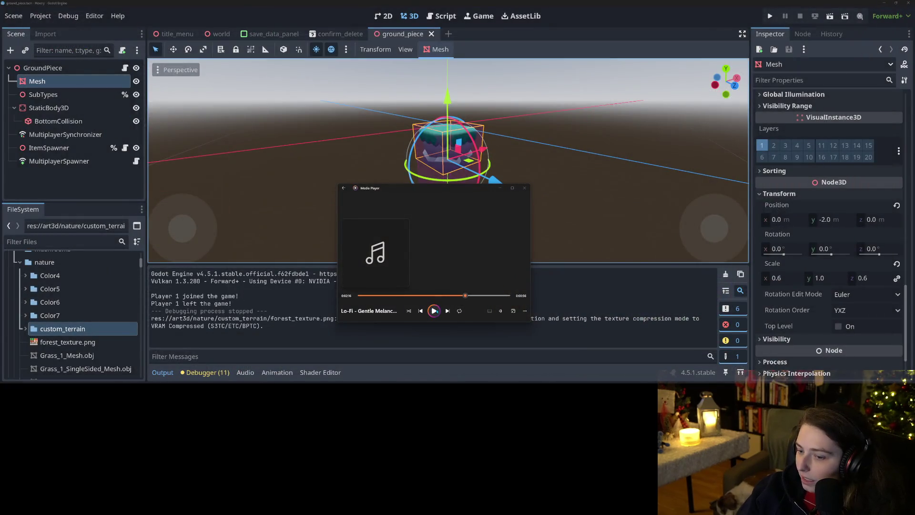
Start the background music, adjust its volume, and close the floating media player.
left_click(434, 311)
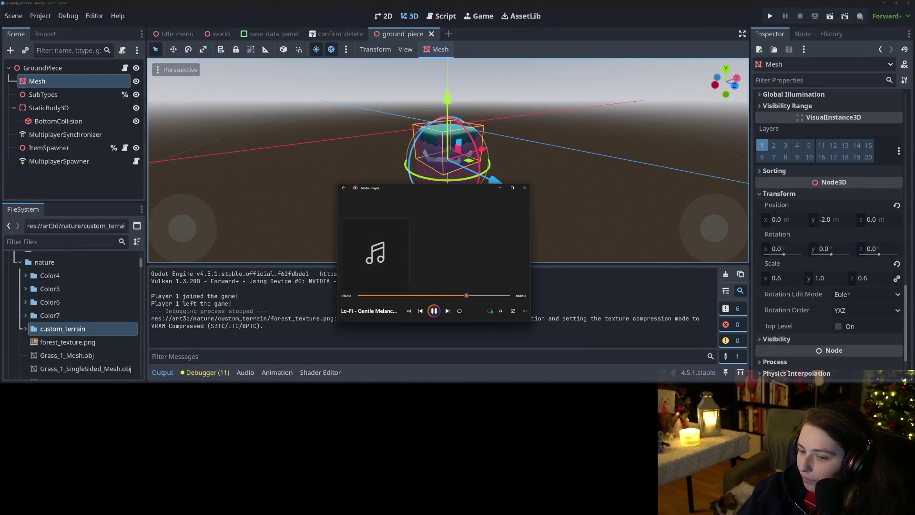
left_click(500, 311)
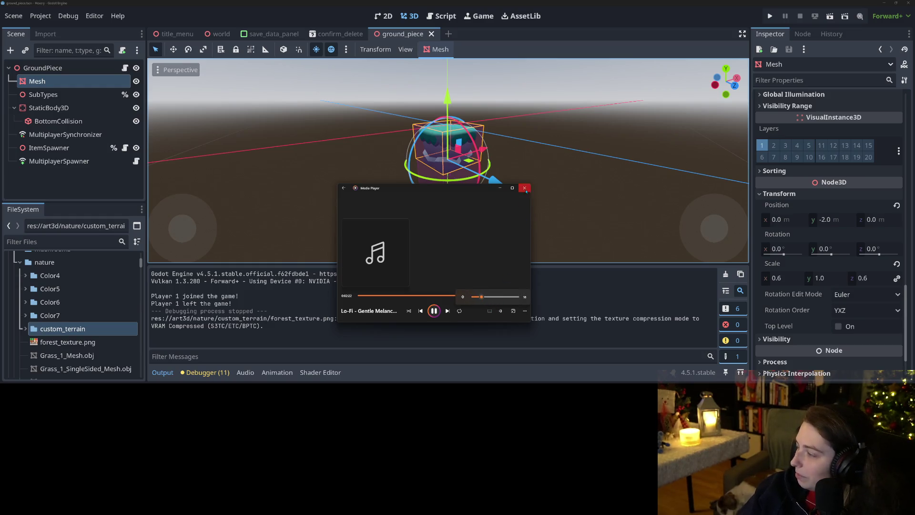
left_click(500, 188)
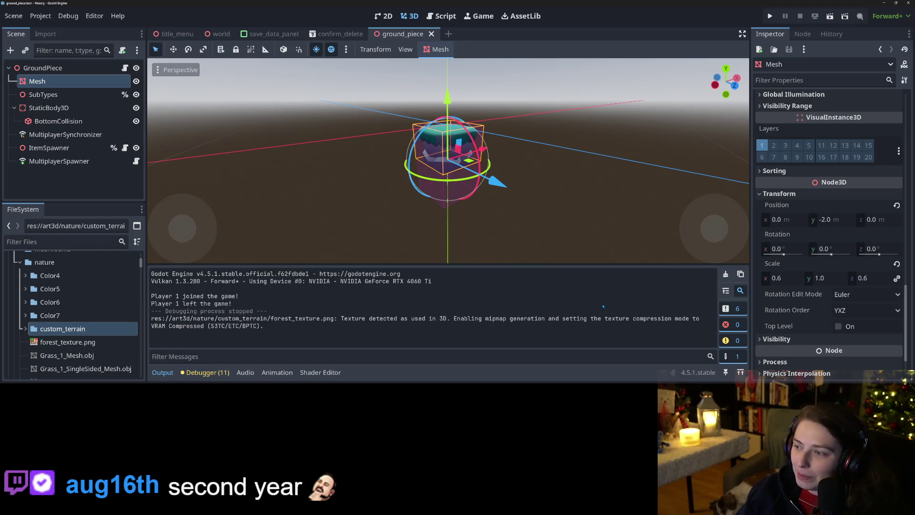
mouse_move(437, 227)
left_mouse_down()
mouse_move(444, 224)
mouse_move(419, 229)
left_mouse_up()
Select the GroundPiece root and expand its Color Options mesh list.
left_click(43, 67)
scroll(773, 305, "down", 2)
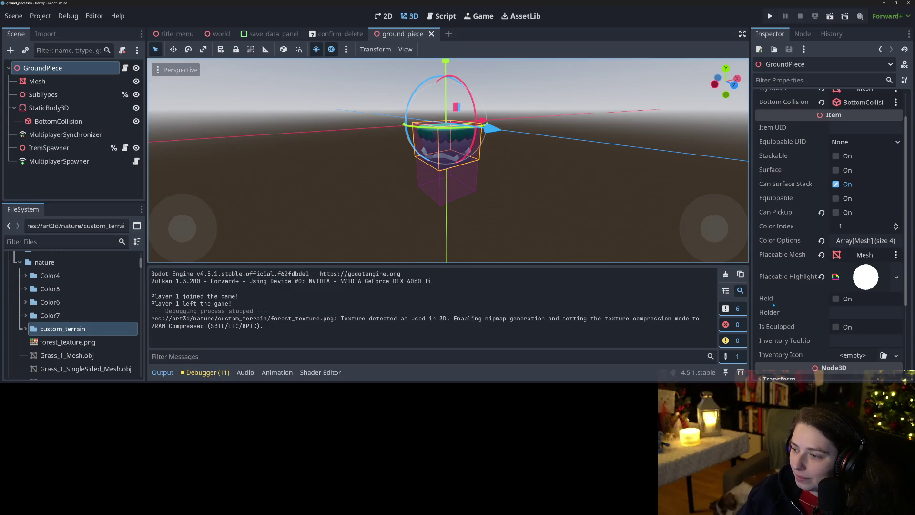
scroll(773, 305, "up", 1)
left_click(865, 276)
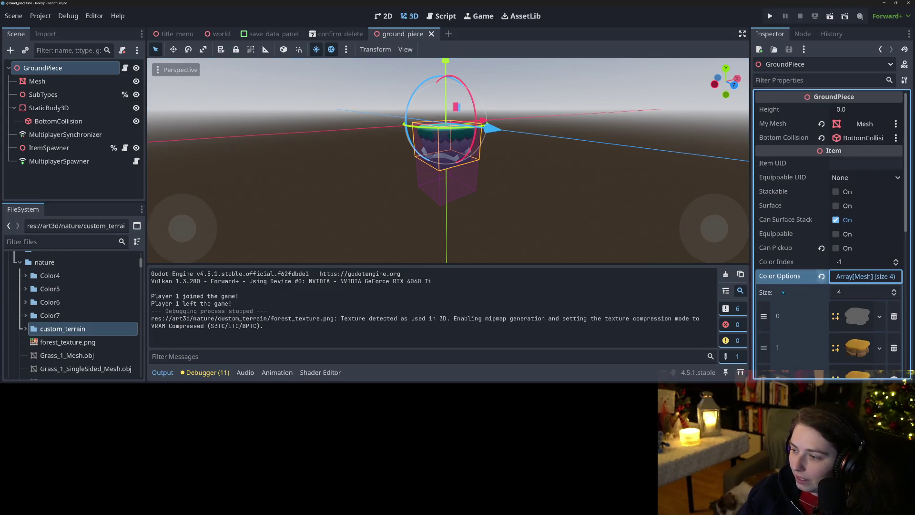
scroll(780, 292, "down", 3)
scroll(780, 293, "down", 1)
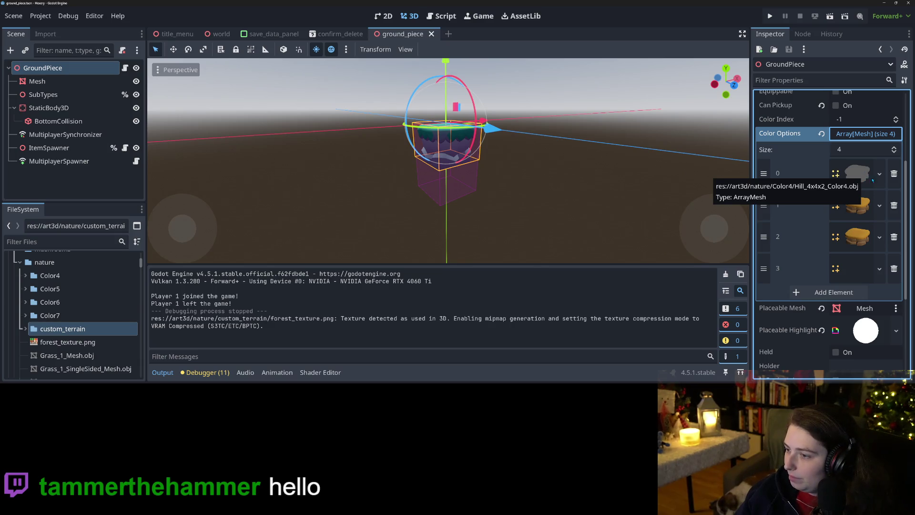
Assign green.obj to element 0 and yellow.obj to element 1 of Color Options.
left_click(879, 174)
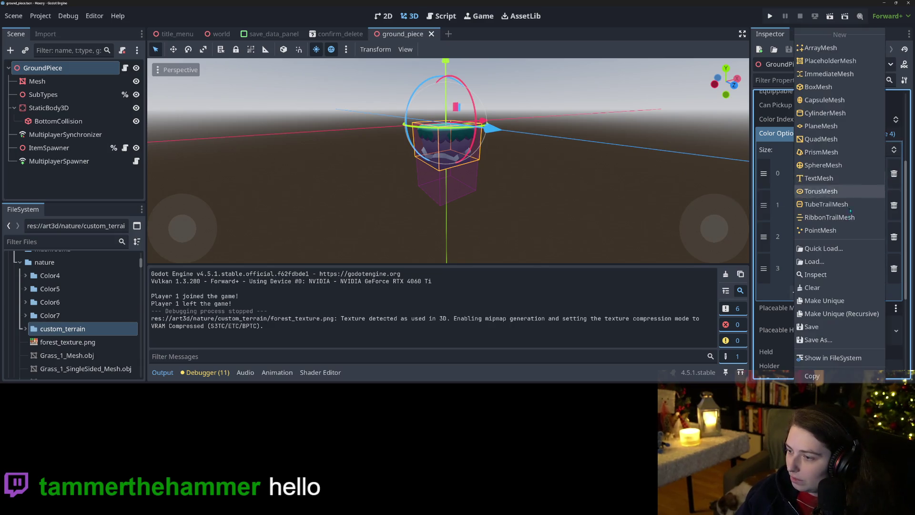
left_click(824, 248)
type("ge")
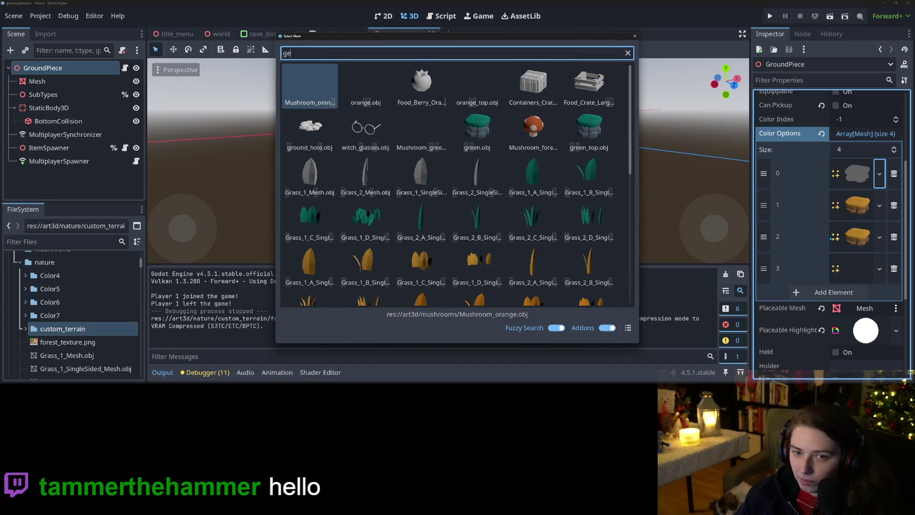
double_click(477, 129)
left_click(879, 269)
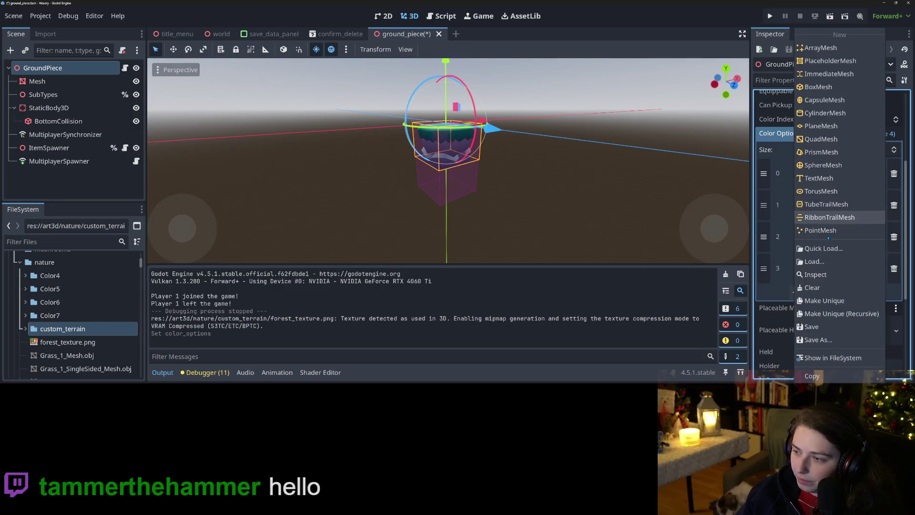
left_click(823, 248)
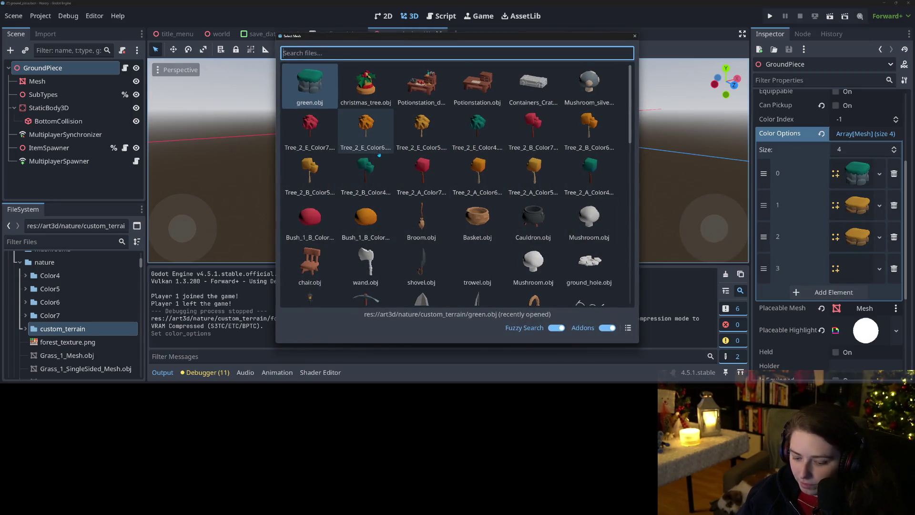
type("yel")
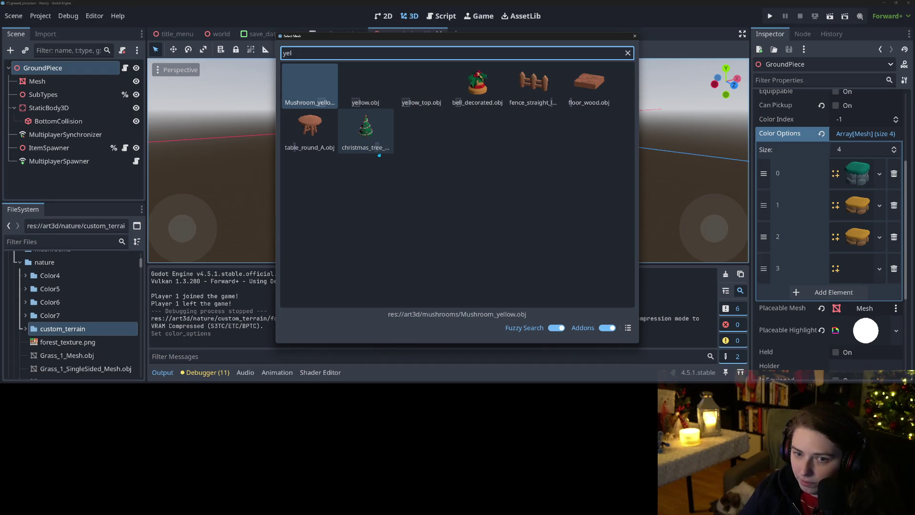
double_click(365, 84)
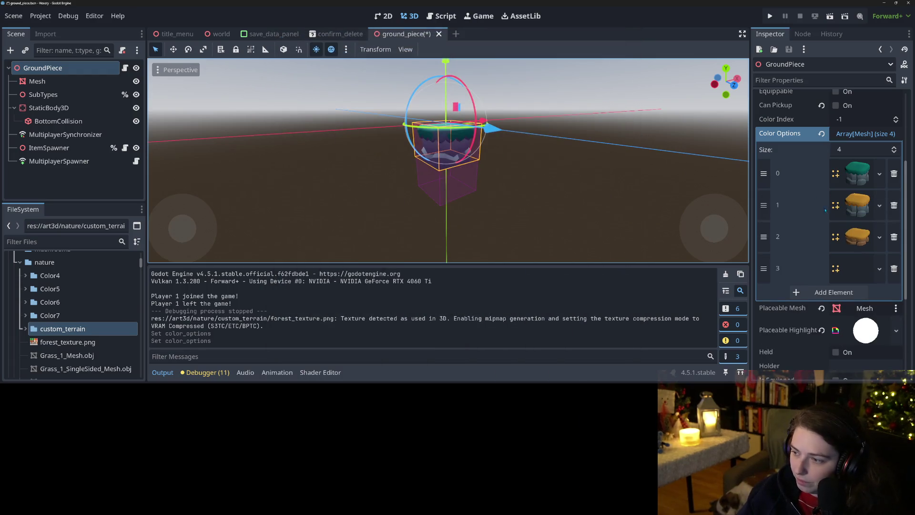
Add the orange mesh as element 2 and red.obj as element 3.
left_click(879, 237)
left_click(834, 248)
type("orange")
key("Return")
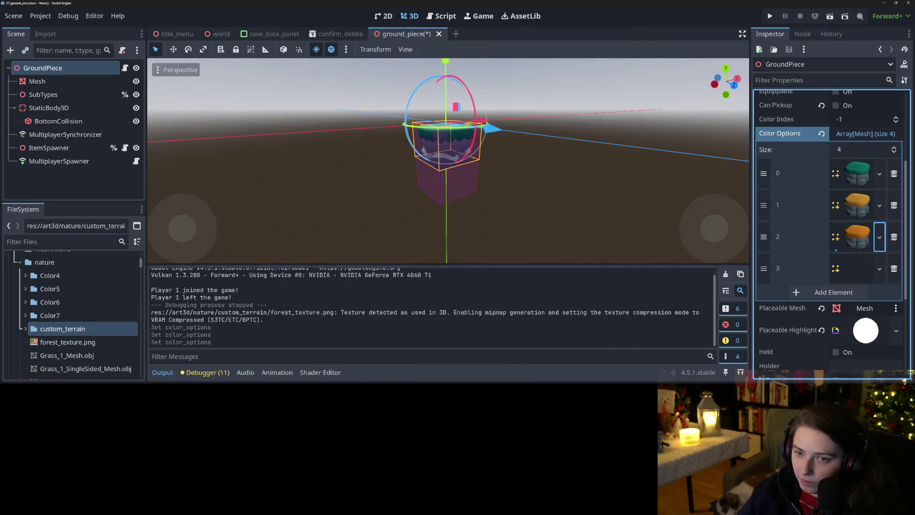
left_click(879, 269)
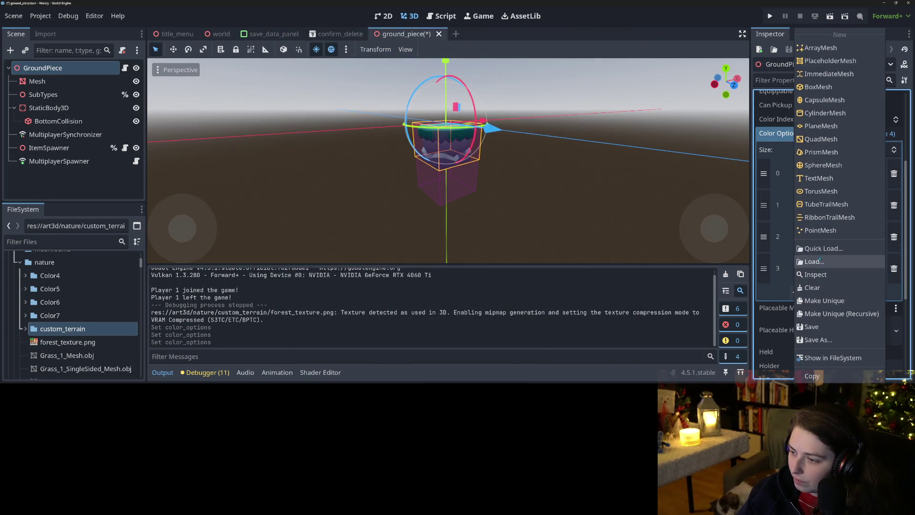
left_click(821, 248)
type("red")
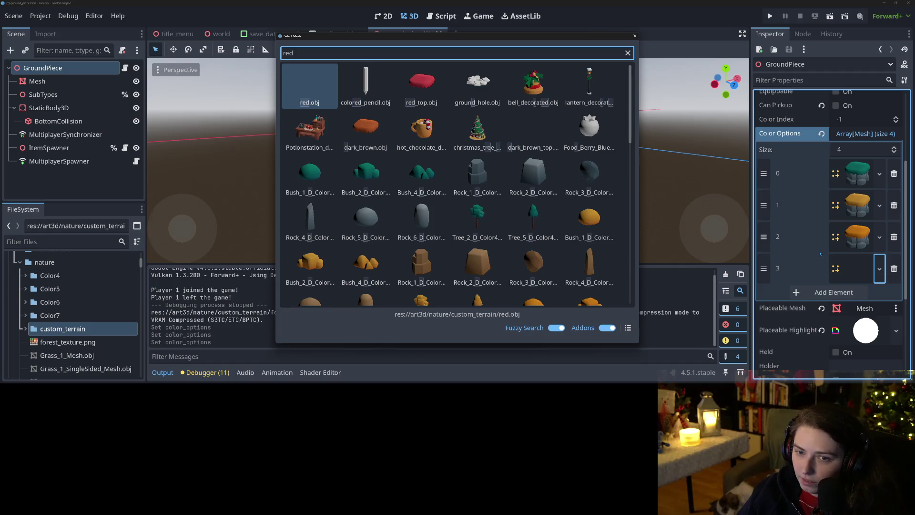
key("Return")
scroll(835, 284, "up", 3)
scroll(810, 291, "down", 6)
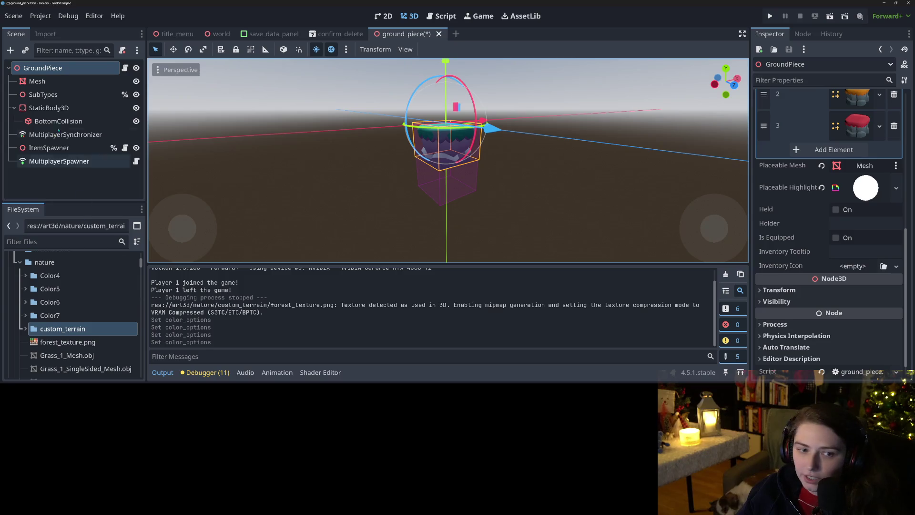
left_click(37, 81)
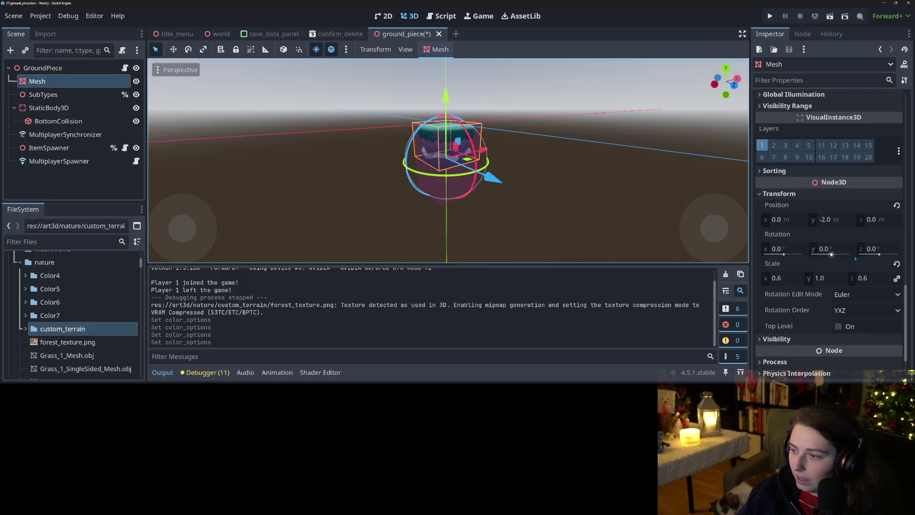
Set the Mesh node's scale to 1, 1, 1 and save the ground_piece scene.
left_click(784, 278)
type("1")
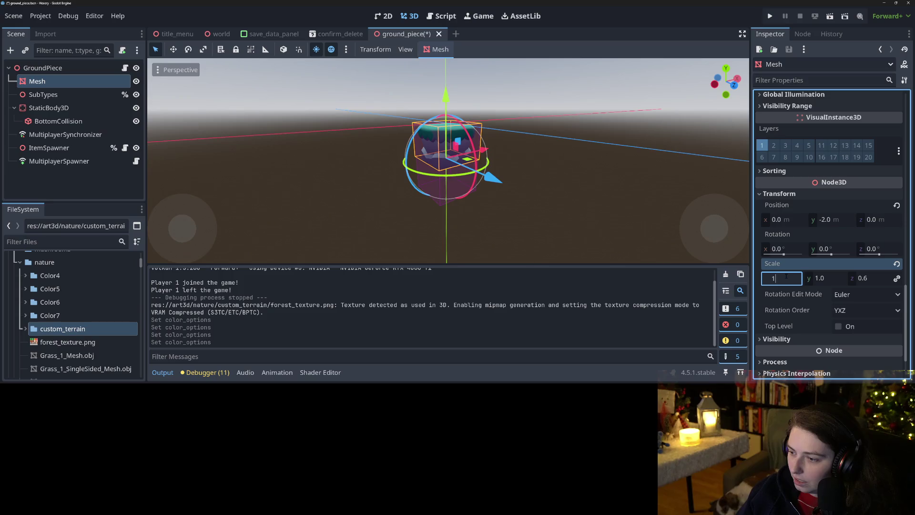
key("Return")
left_click(896, 278)
left_click(825, 278)
type("1")
key("Return")
key("ctrl+s")
mouse_move(476, 200)
left_mouse_down()
mouse_move(524, 234)
mouse_move(643, 200)
left_mouse_up()
scroll(534, 242, "down", 2)
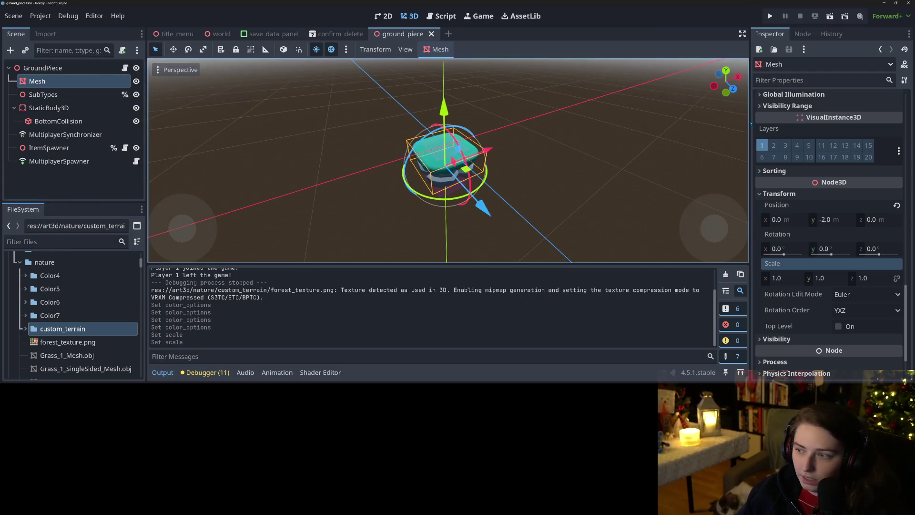
scroll(827, 189, "up", 15)
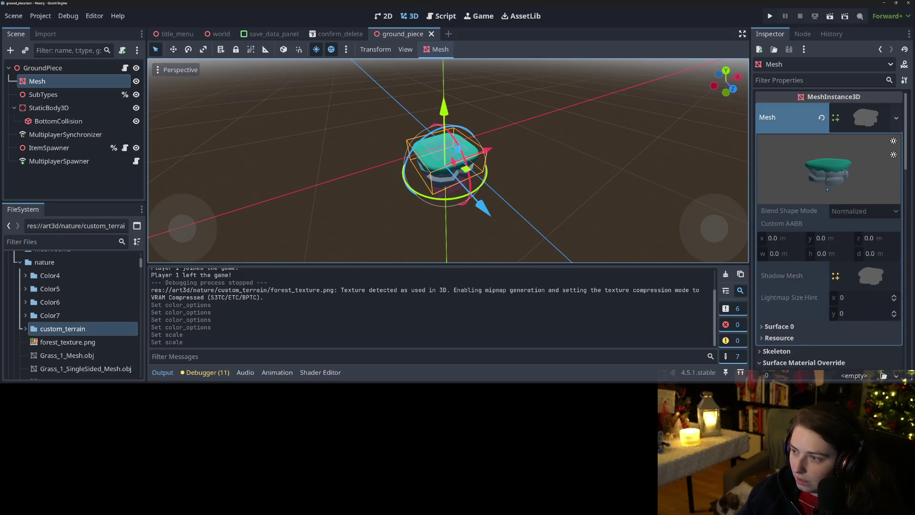
Replace the Mesh node's mesh with green.obj and save the scene.
left_click(821, 117)
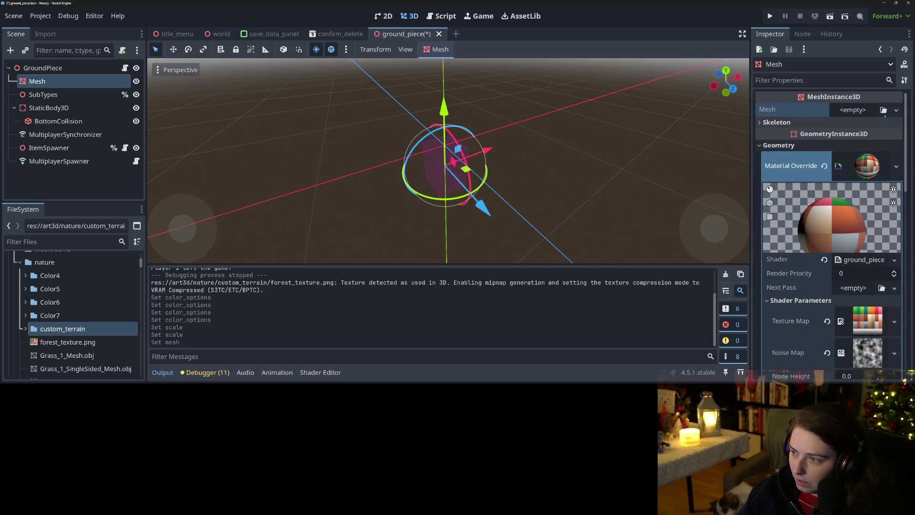
left_click(884, 111)
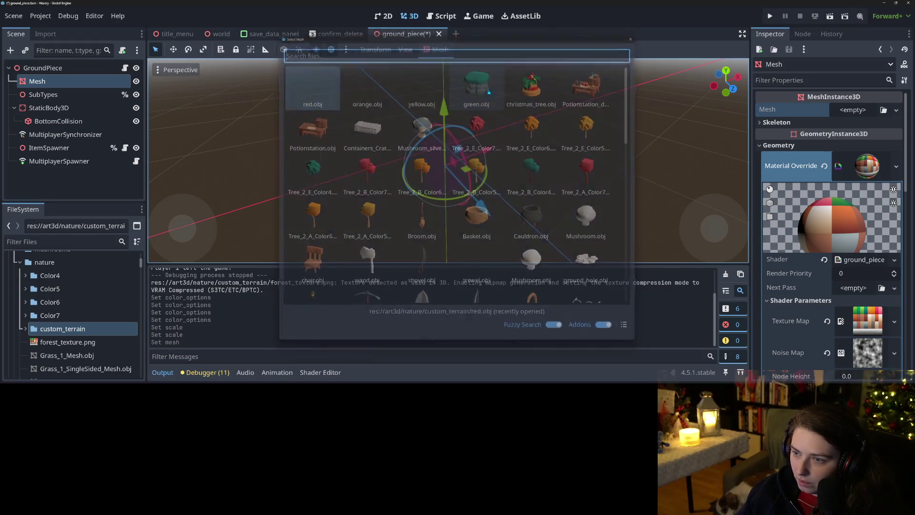
double_click(489, 92)
scroll(496, 197, "up", 4)
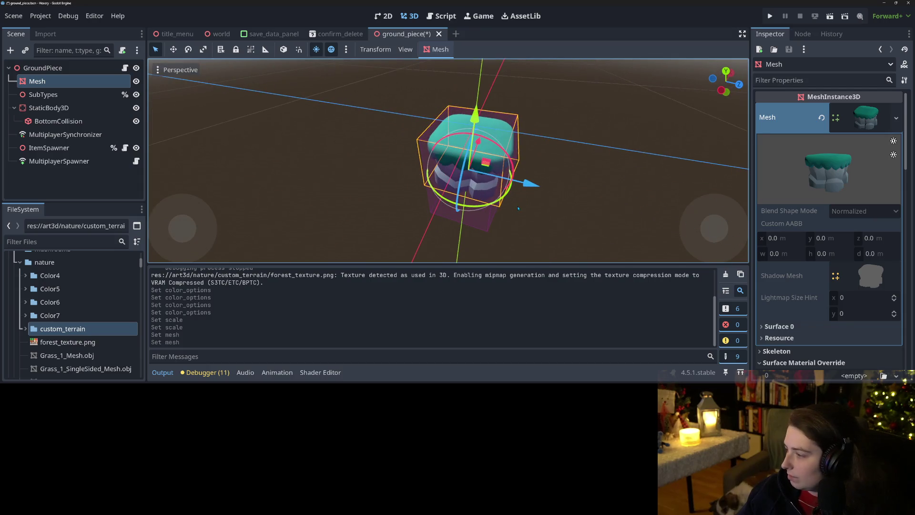
key("ctrl+s")
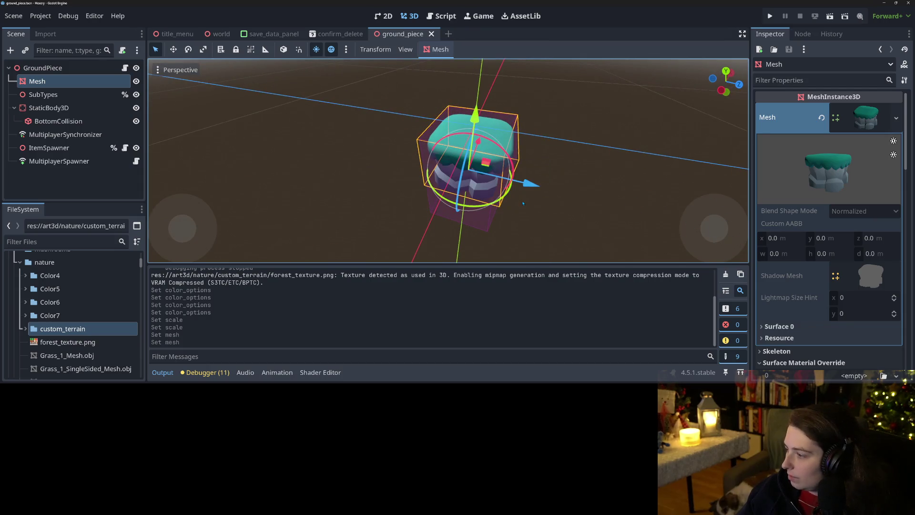
left_click_drag(542, 206, 473, 188)
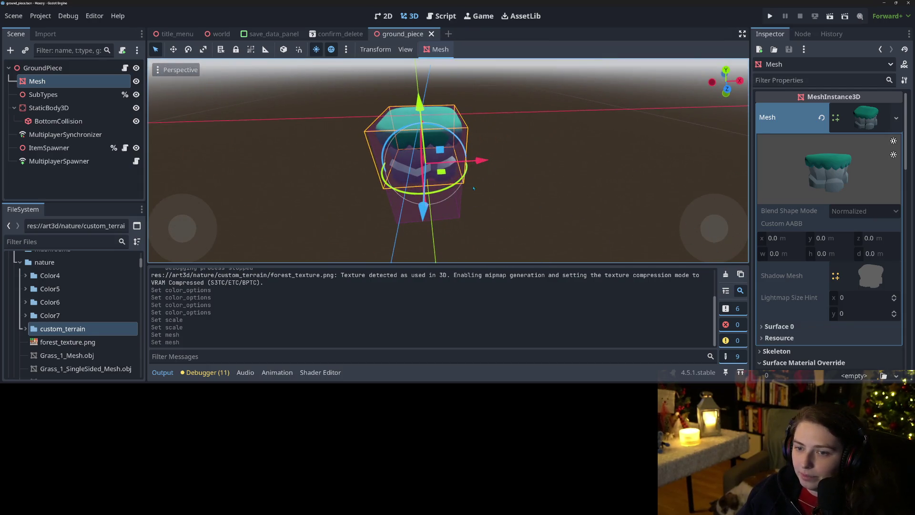
left_click(112, 68)
scroll(839, 200, "up", 3)
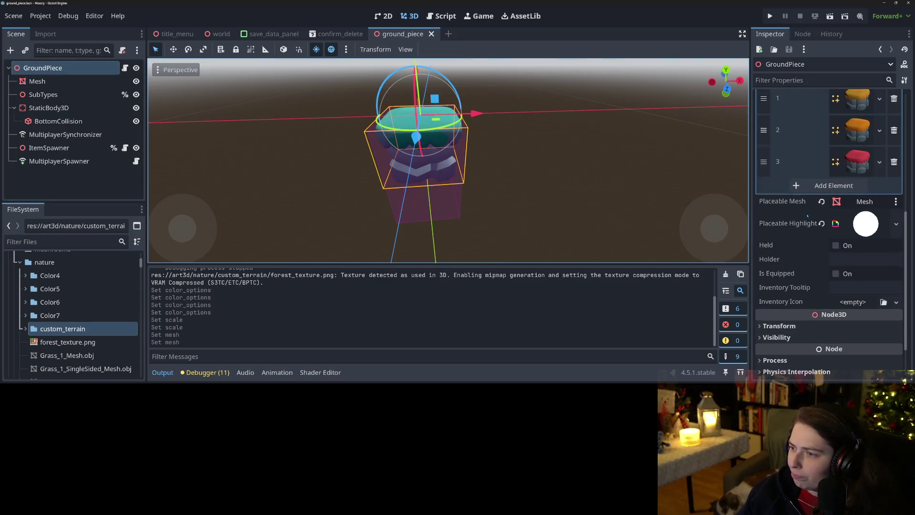
Add several empty entries to GroundPiece's Color Options array, up to nine slots.
left_click(846, 260)
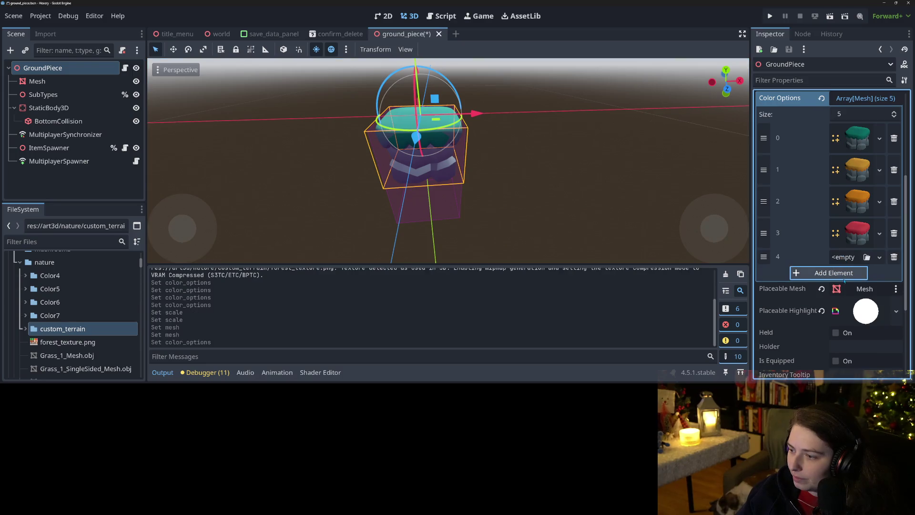
left_click(845, 276)
left_click(845, 288)
left_click(846, 304)
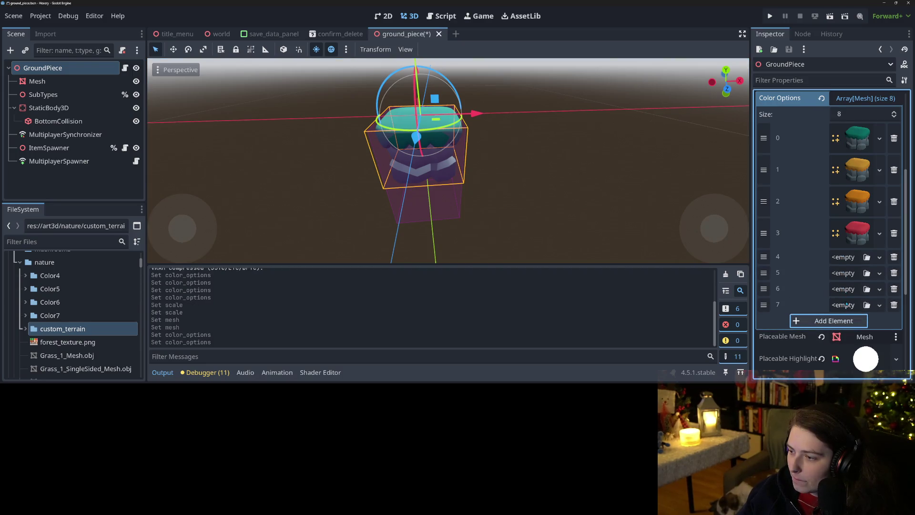
key("alt+Tab")
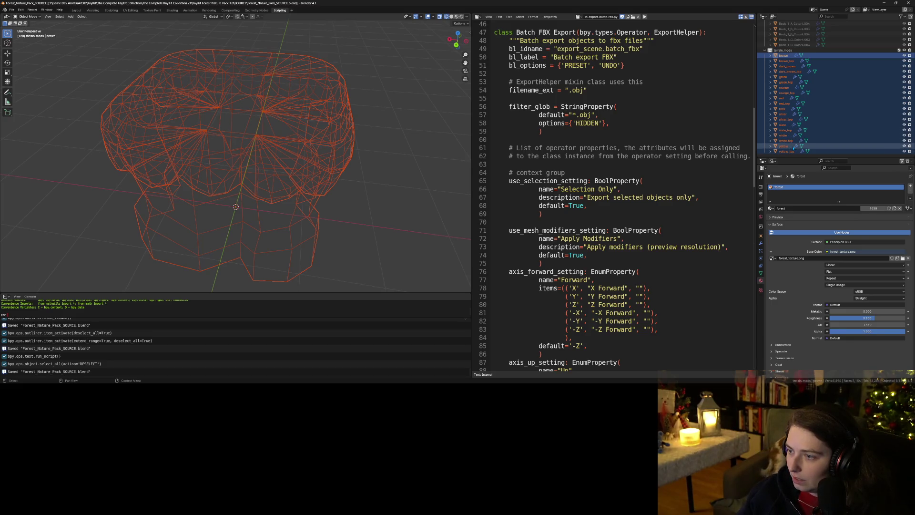
left_click(885, 4)
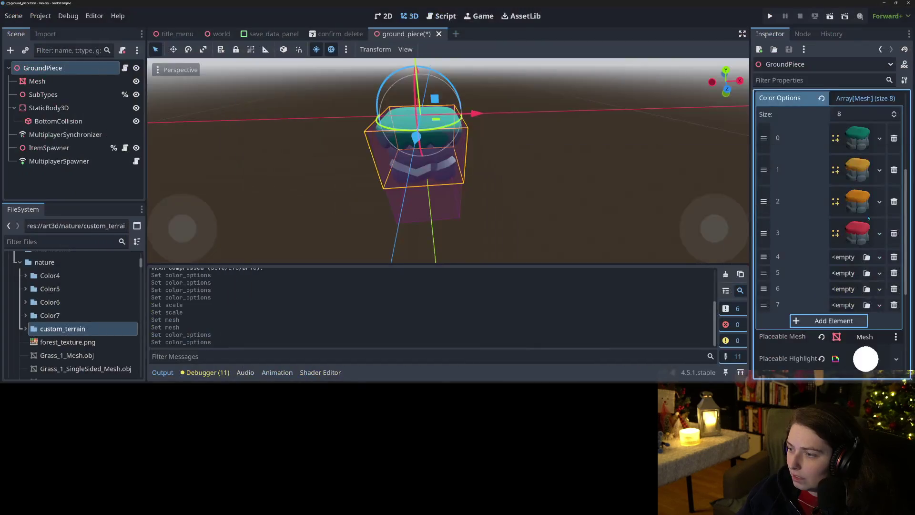
left_click(840, 318)
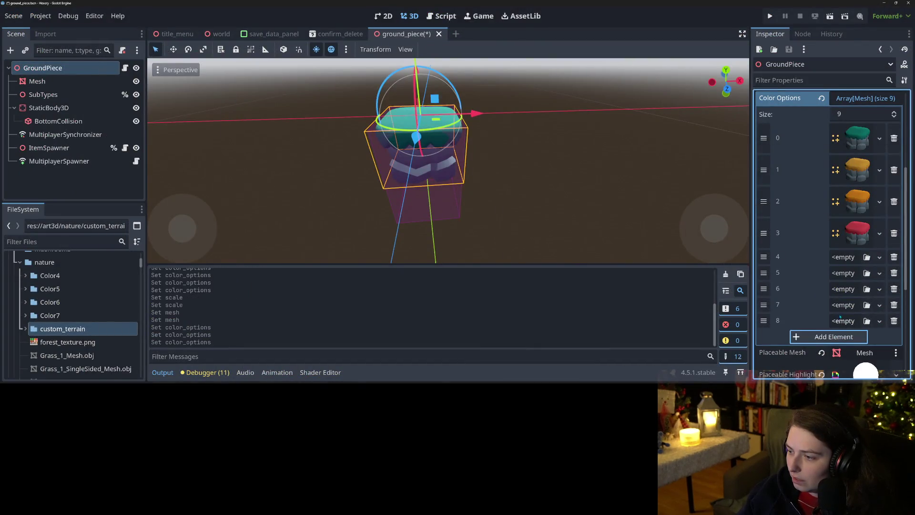
Put white.obj in Color Options element 4, removing the surplus entries along the way.
left_click(866, 257)
type("w")
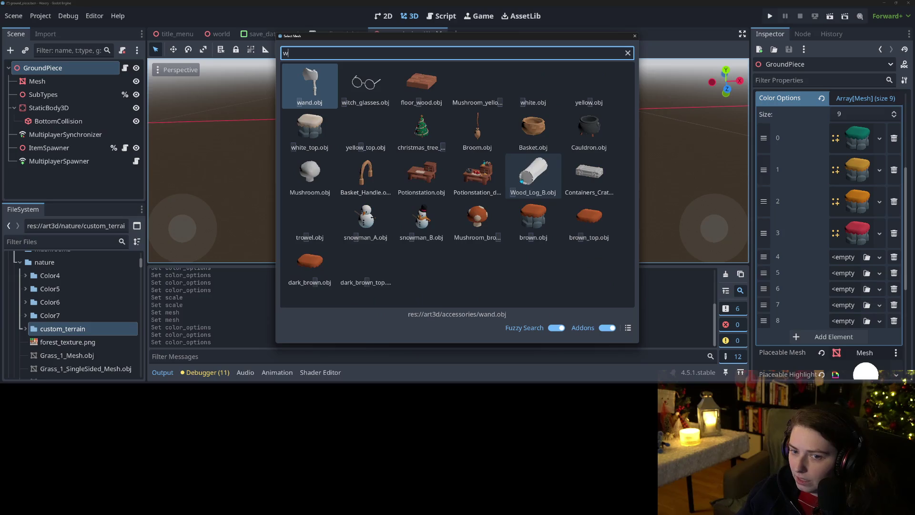
double_click(321, 117)
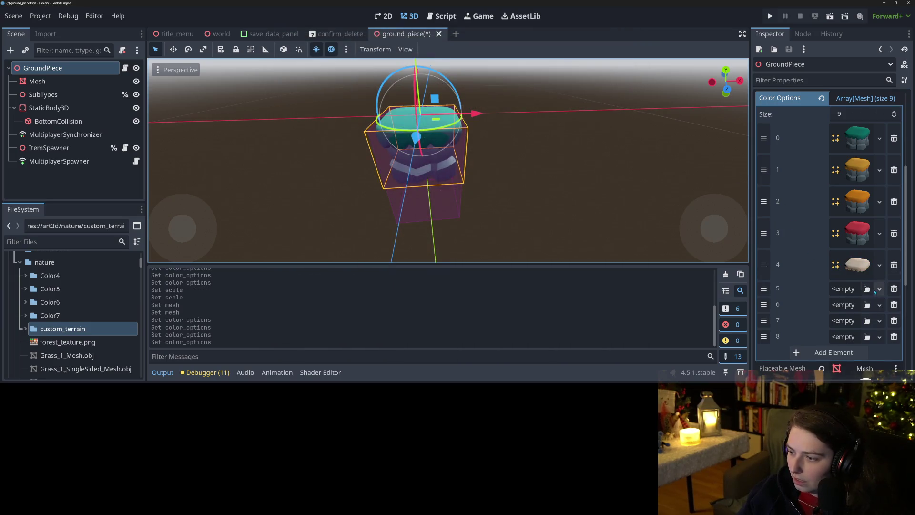
left_click(893, 265)
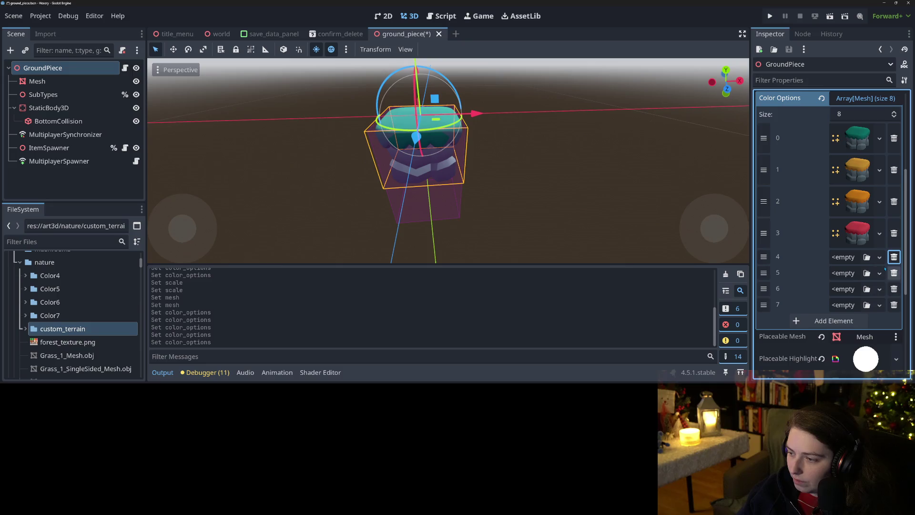
left_click(867, 257)
type("wh")
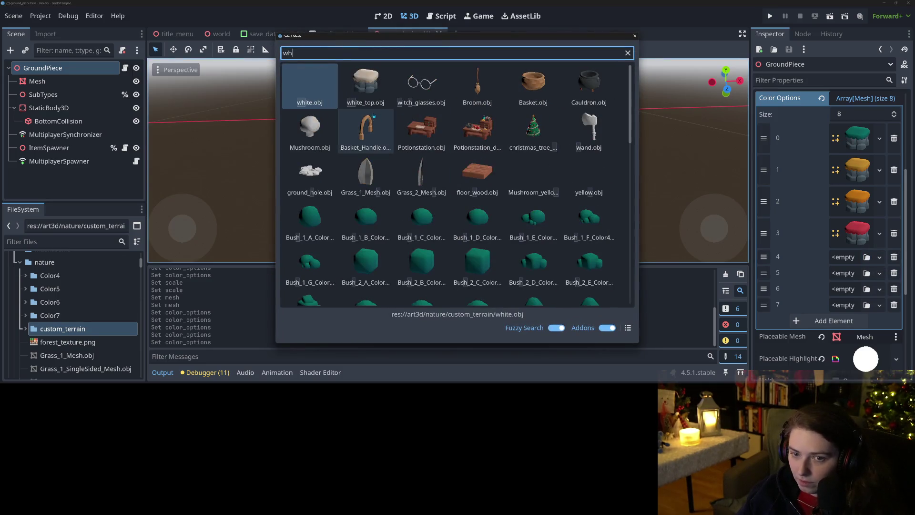
double_click(501, 135)
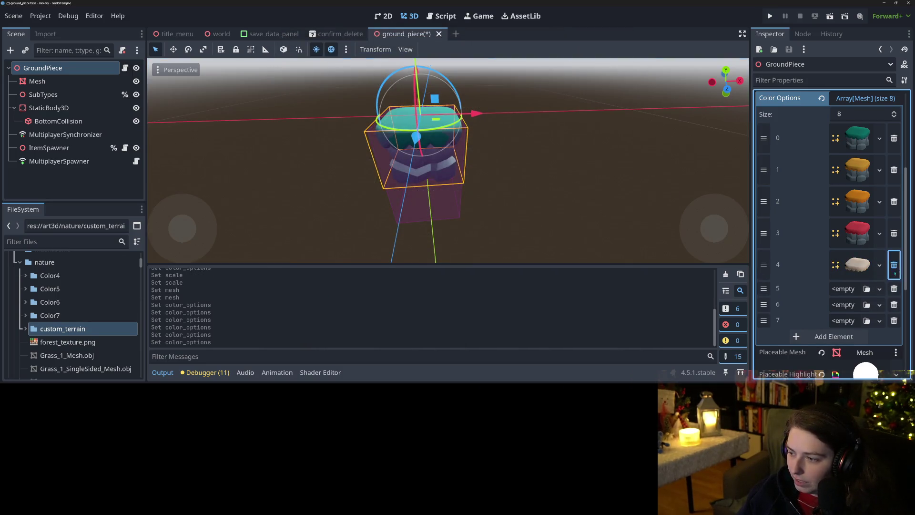
left_click(894, 264)
left_click(866, 257)
type("w")
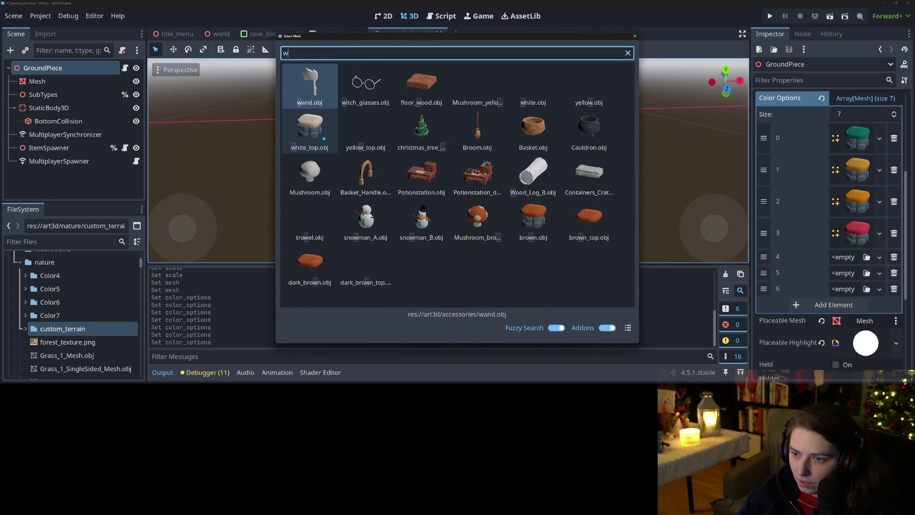
type("hite")
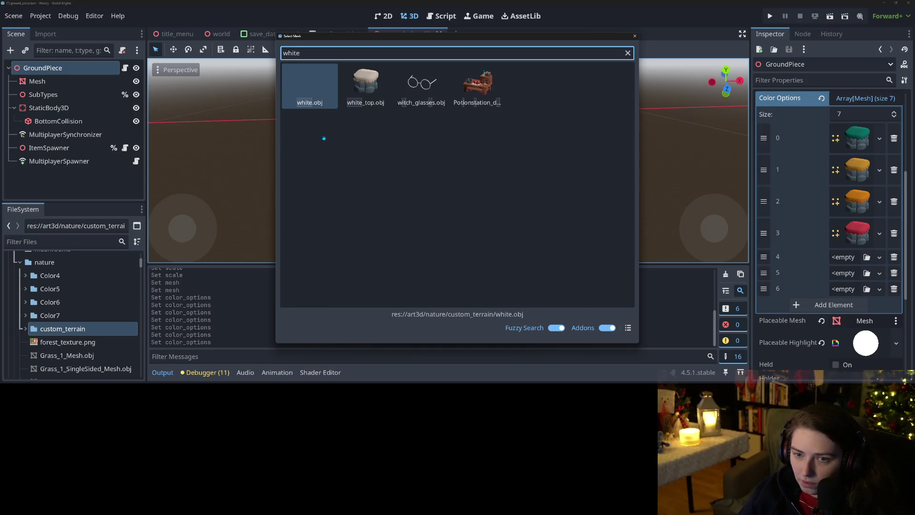
key("Return")
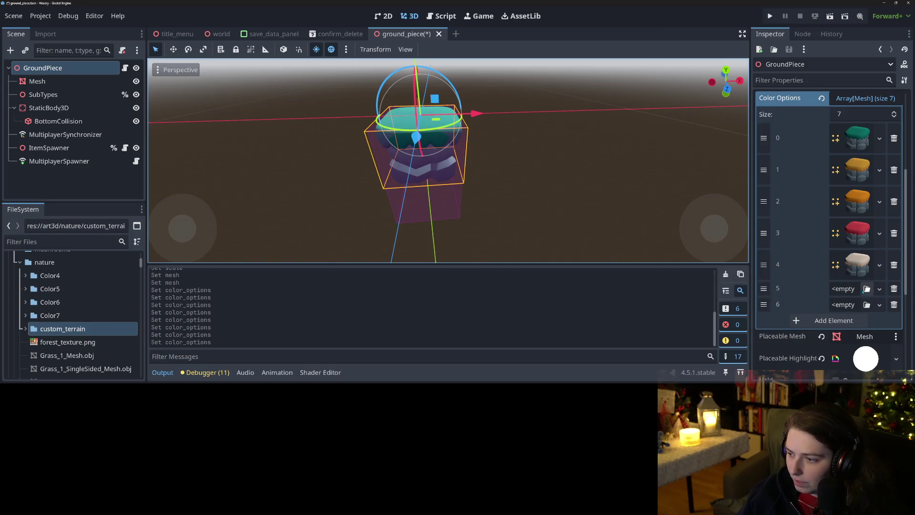
Assign the slate mesh to element 5 and the brown mesh to element 6.
left_click(867, 288)
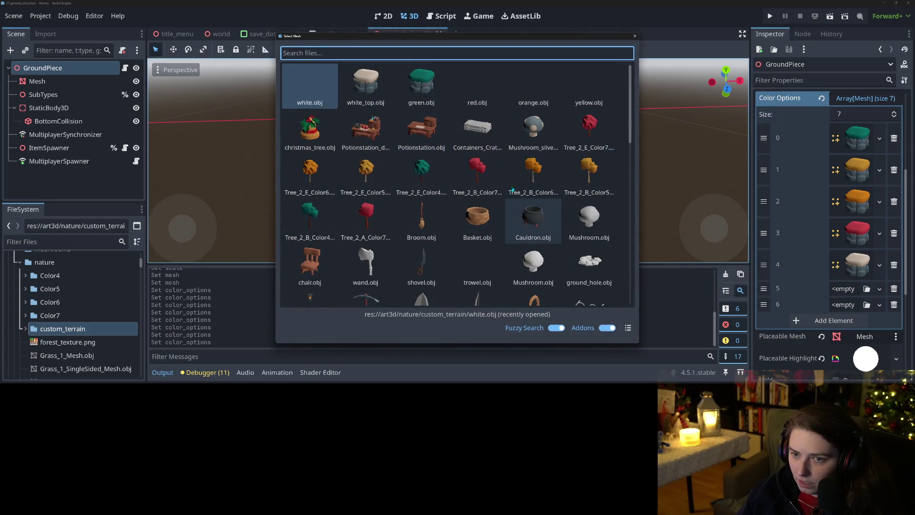
type("slate")
key("Right")
key("Return")
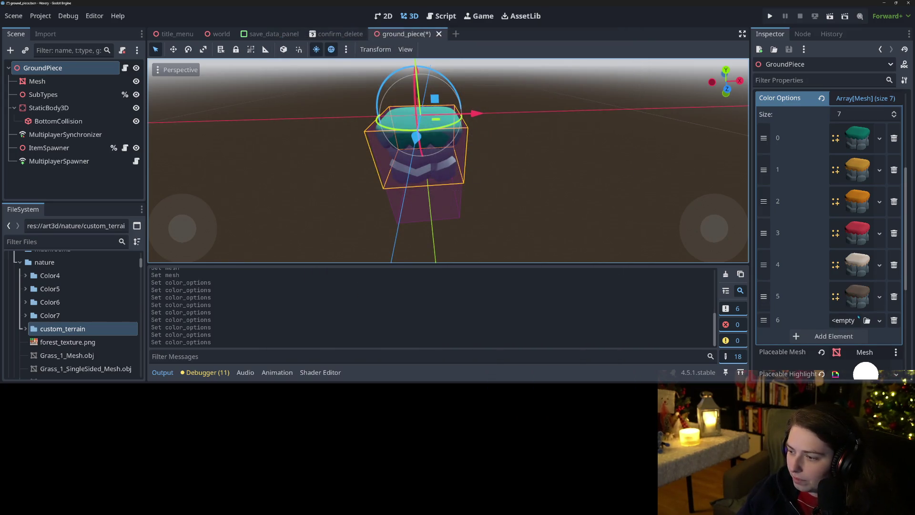
left_click(867, 320)
type("brown")
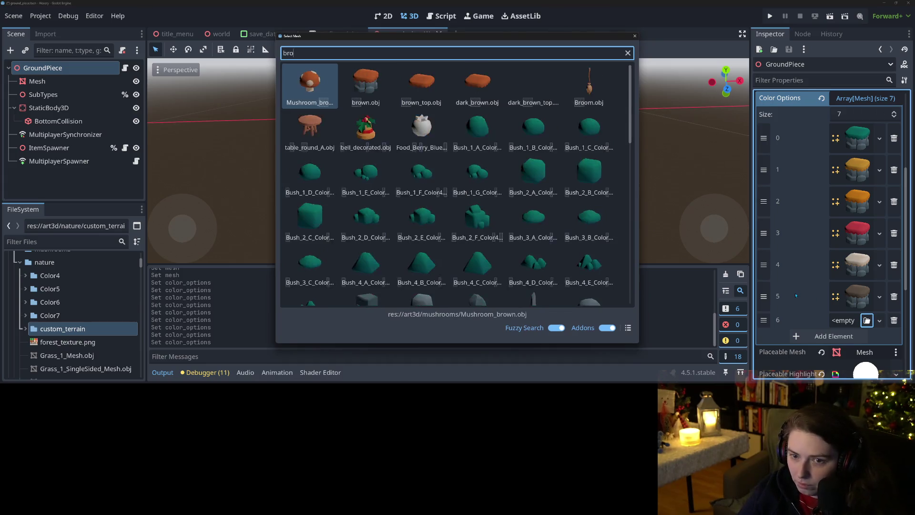
key("Right")
key("Return")
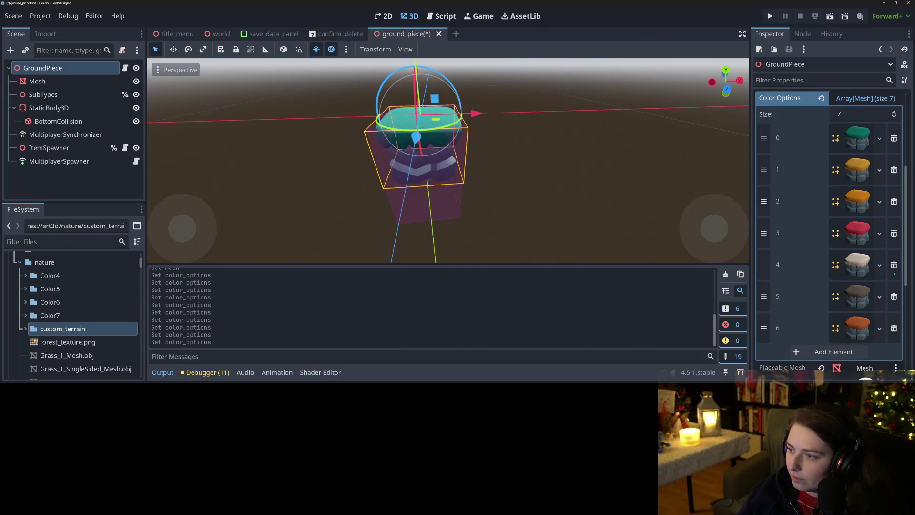
Add an eighth Color Options entry holding dark_brown.obj.
left_click(831, 351)
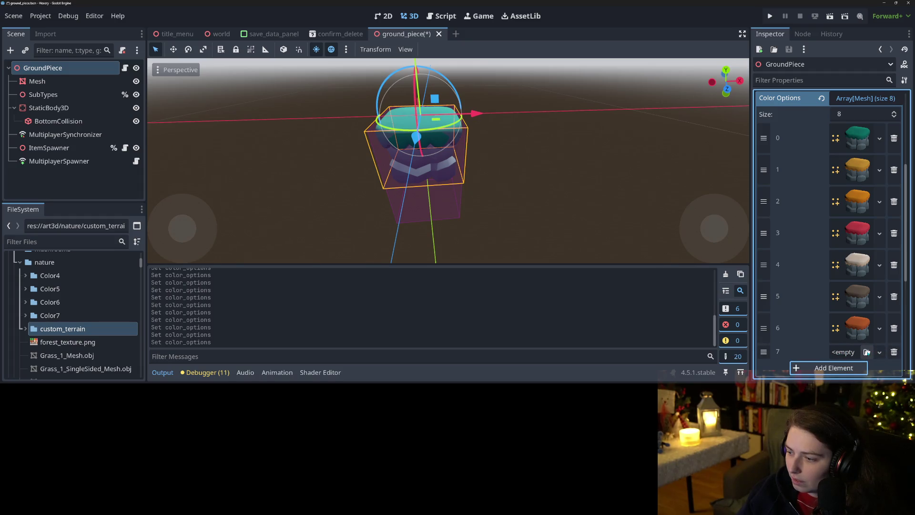
left_click(867, 352)
type("br")
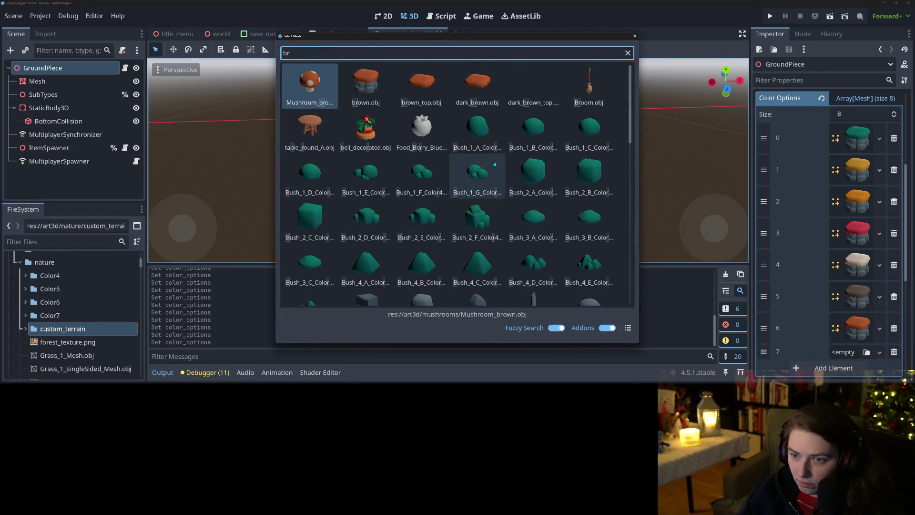
type("own")
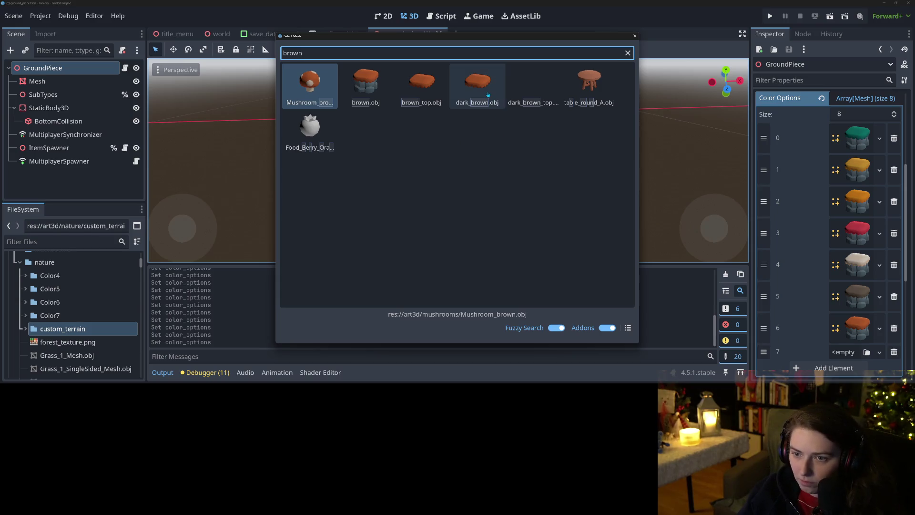
double_click(488, 86)
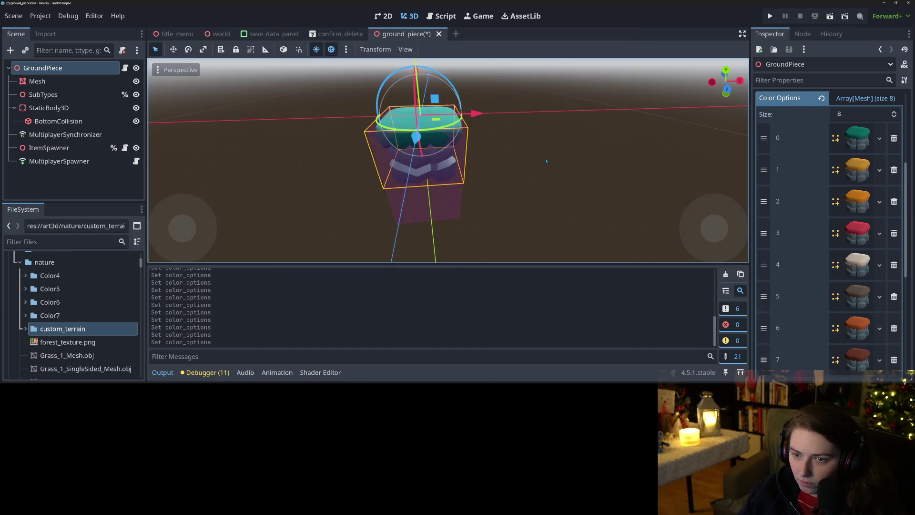
Add a slot 8 with the silver_top mesh and save the scene.
scroll(816, 239, "down", 5)
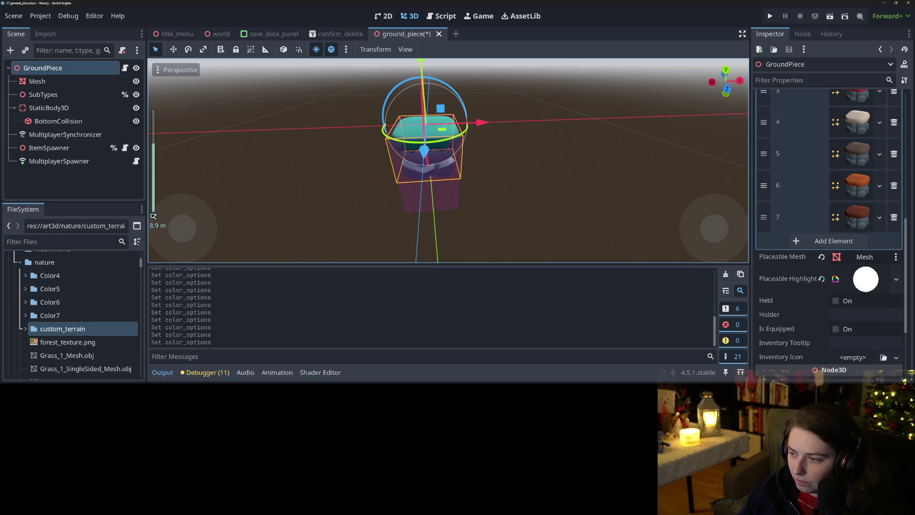
left_click(816, 240)
left_click(867, 241)
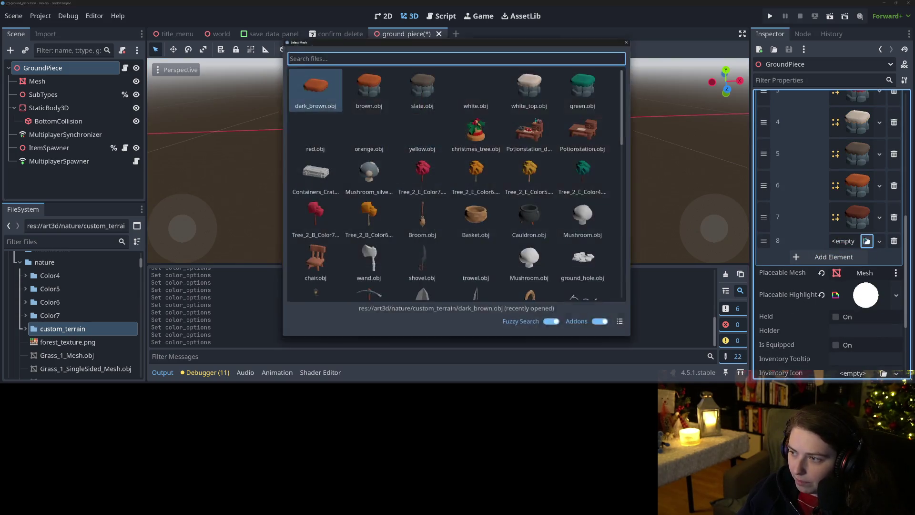
type("silver")
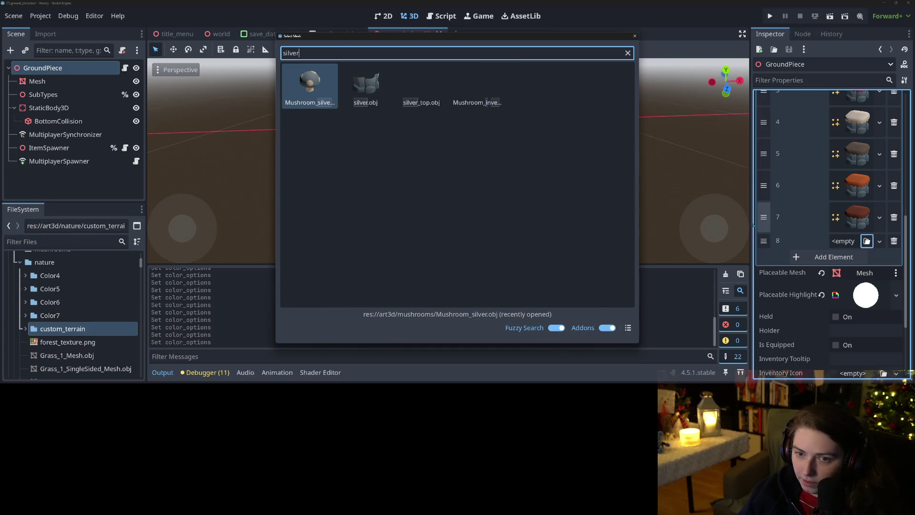
double_click(421, 86)
scroll(838, 235, "up", 3)
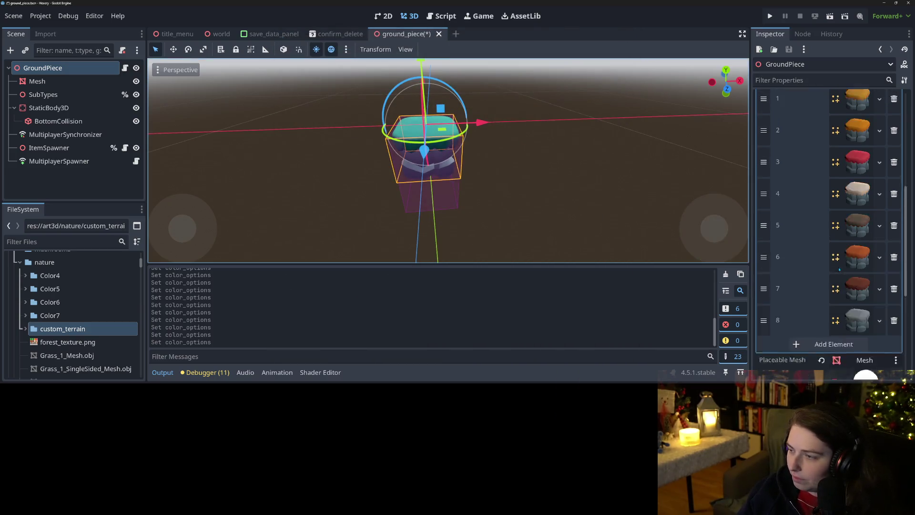
scroll(839, 235, "up", 2)
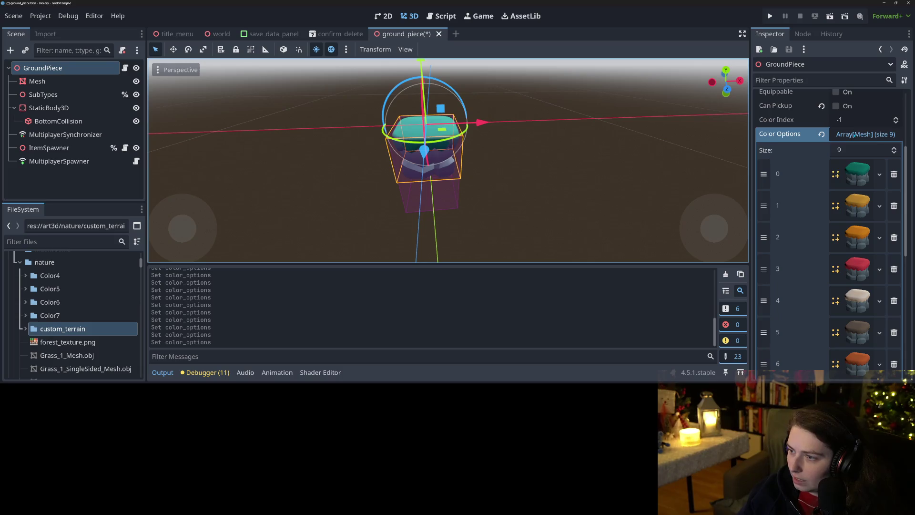
key("ctrl+s")
scroll(804, 199, "up", 5)
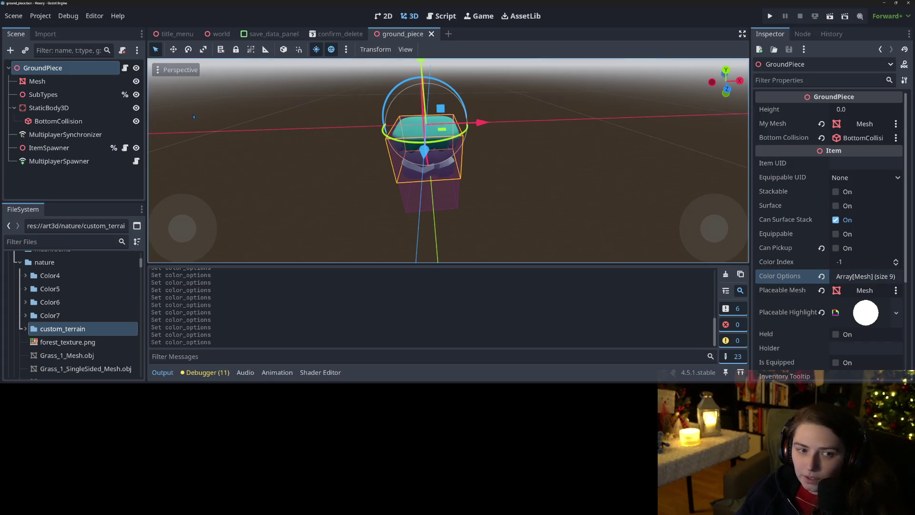
left_click(60, 83)
Rename the Mesh node to TopMesh and duplicate it.
right_click(60, 83)
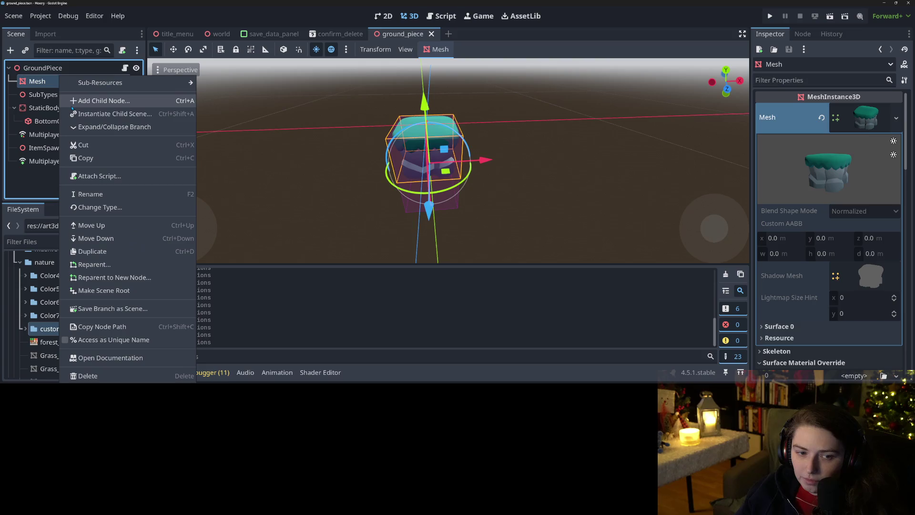
left_click(33, 80)
right_click(33, 80)
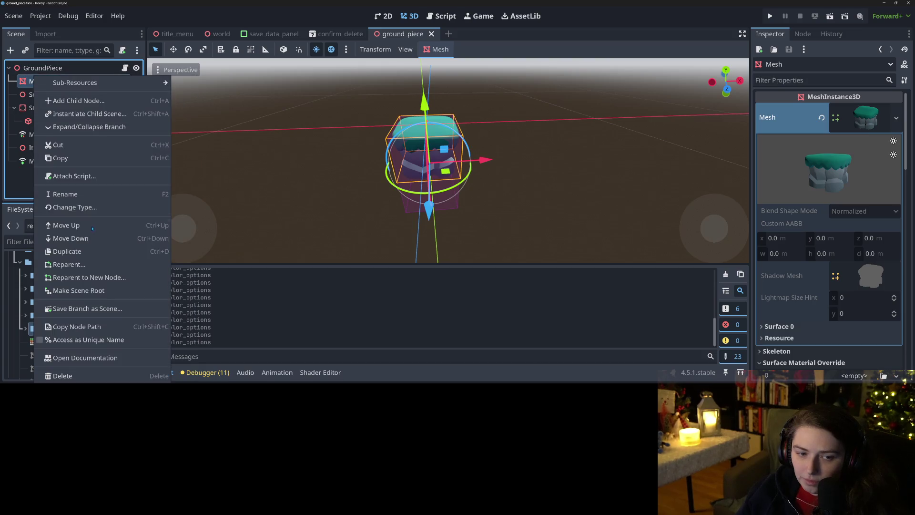
left_click(68, 195)
type("TopMesh")
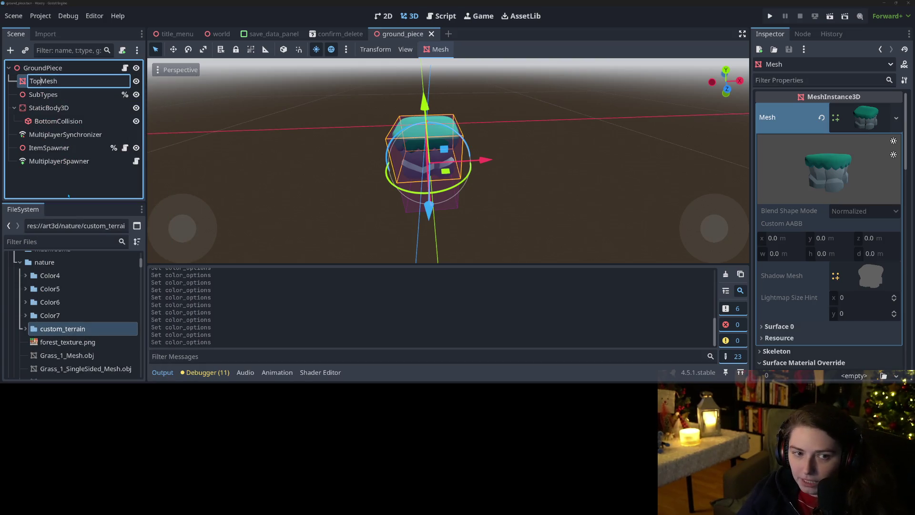
key("Return")
key("ctrl+d")
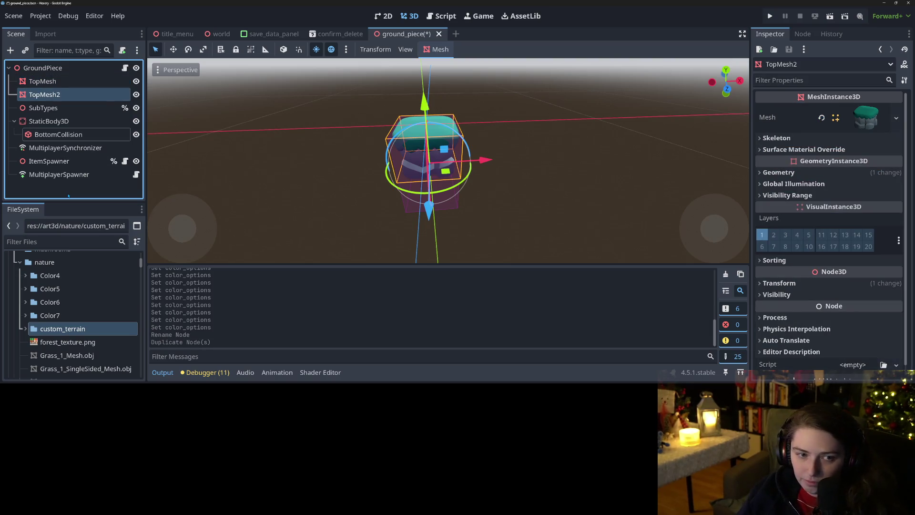
Begin renaming the BottomCollision node, then cancel, leaving it unchanged.
right_click(69, 195)
left_click(70, 199)
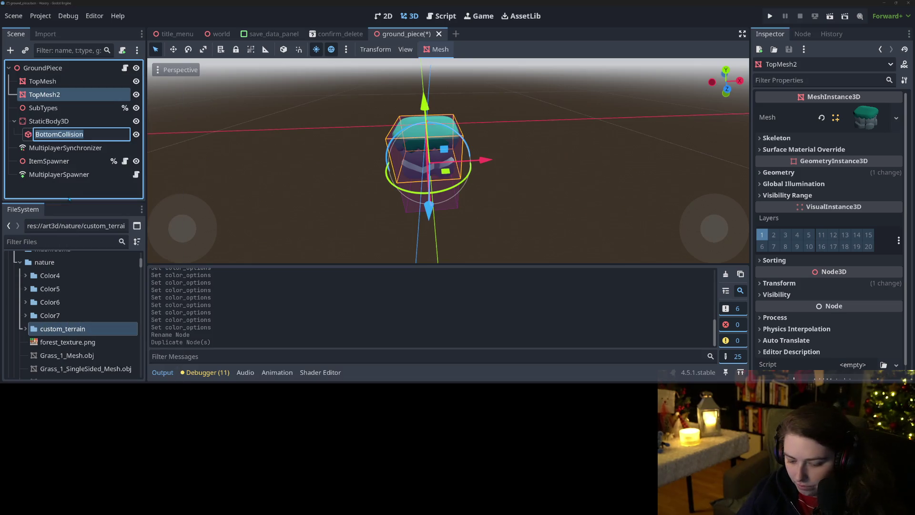
type("BottomMesh")
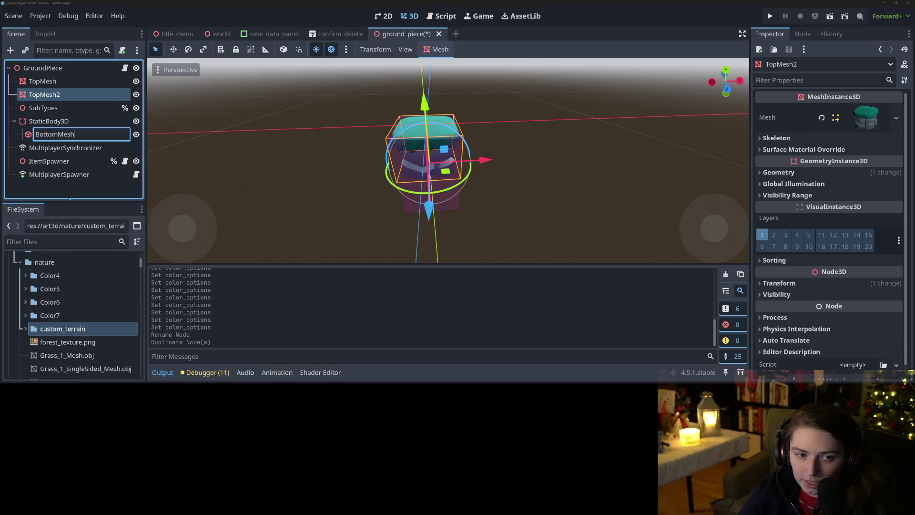
key("Escape")
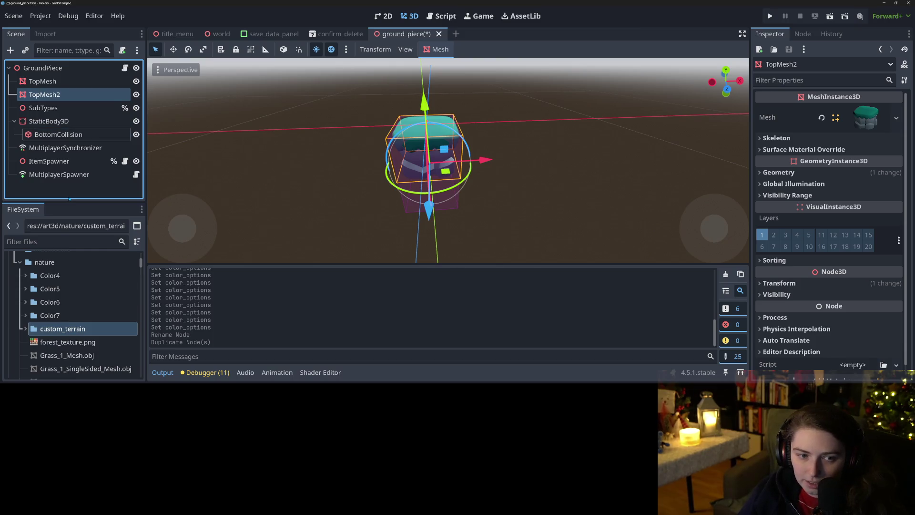
right_click(67, 198)
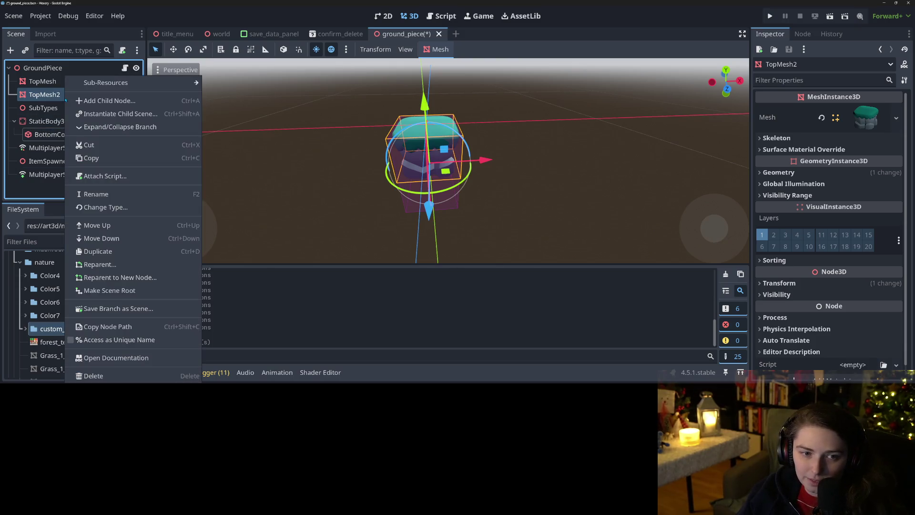
left_click(107, 195)
key("Escape")
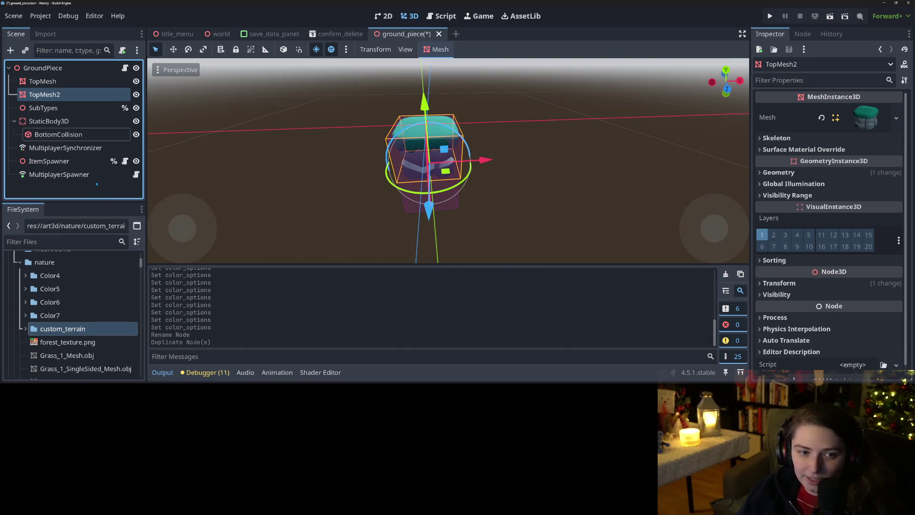
left_click(48, 161)
left_click(43, 107)
Rename the TopMesh2 duplicate to BottomMesh and save the scene.
left_click(55, 95)
right_click(41, 94)
left_click(97, 193)
type("B")
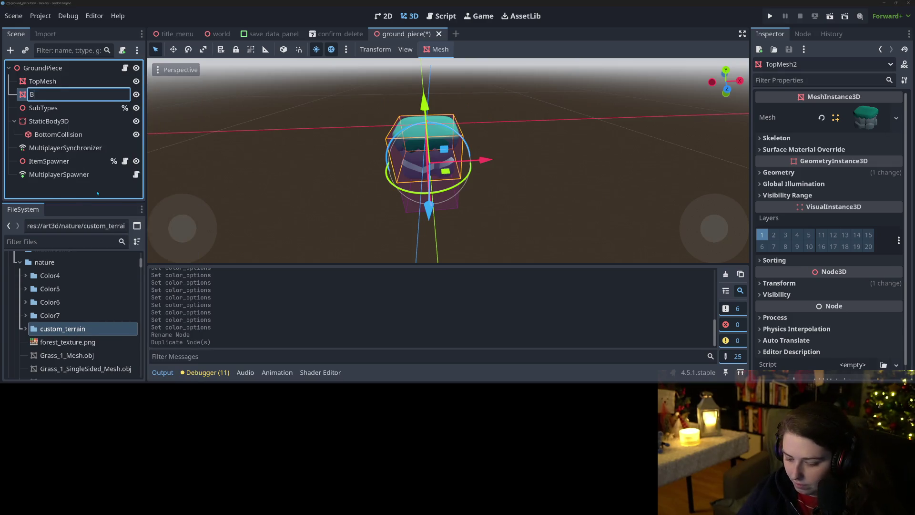
type("h")
key("Return")
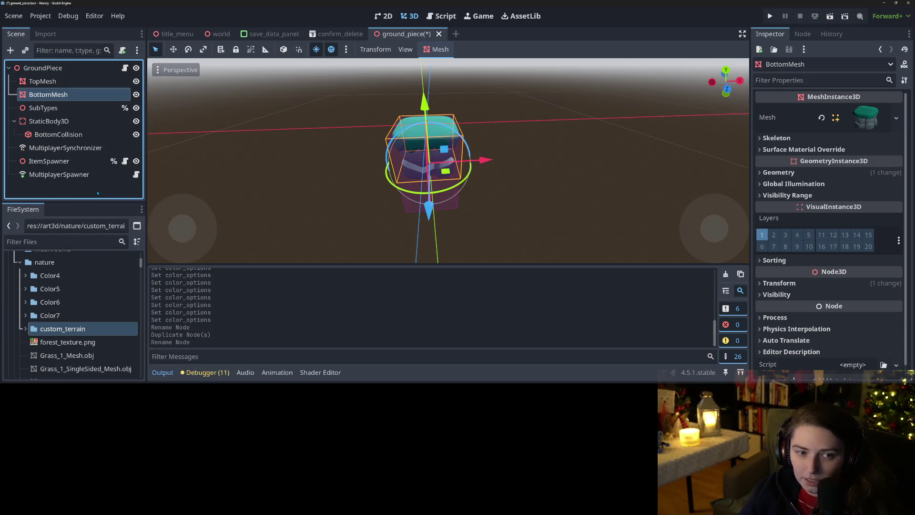
key("ctrl+s")
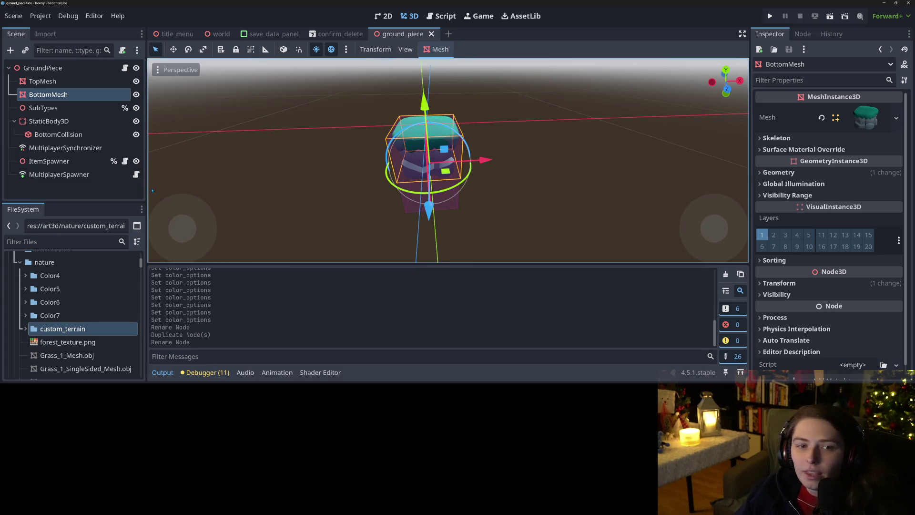
left_click(821, 117)
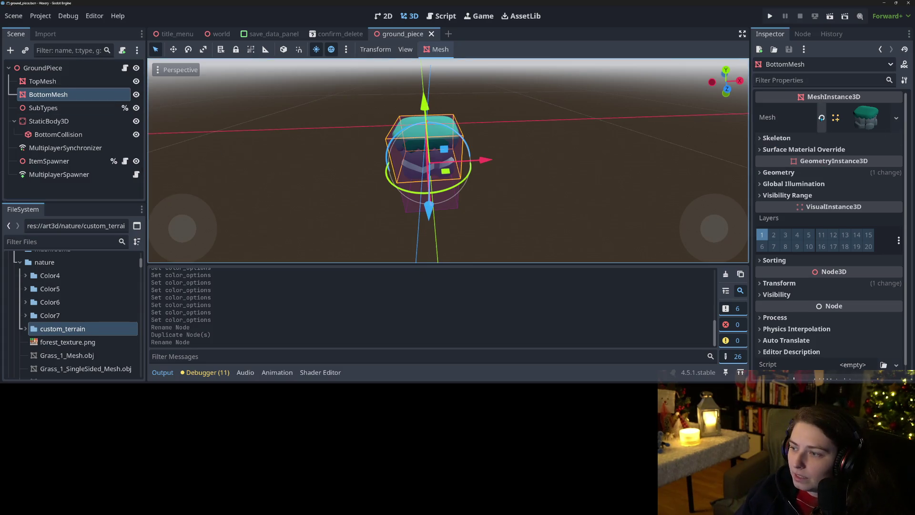
Give BottomMesh a rock mesh and TopMesh the green top mesh.
left_click(889, 110)
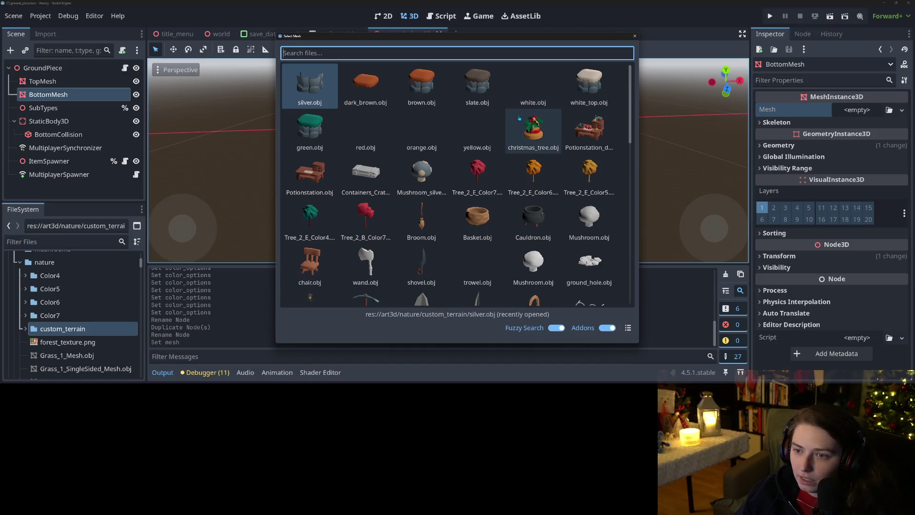
type("rock")
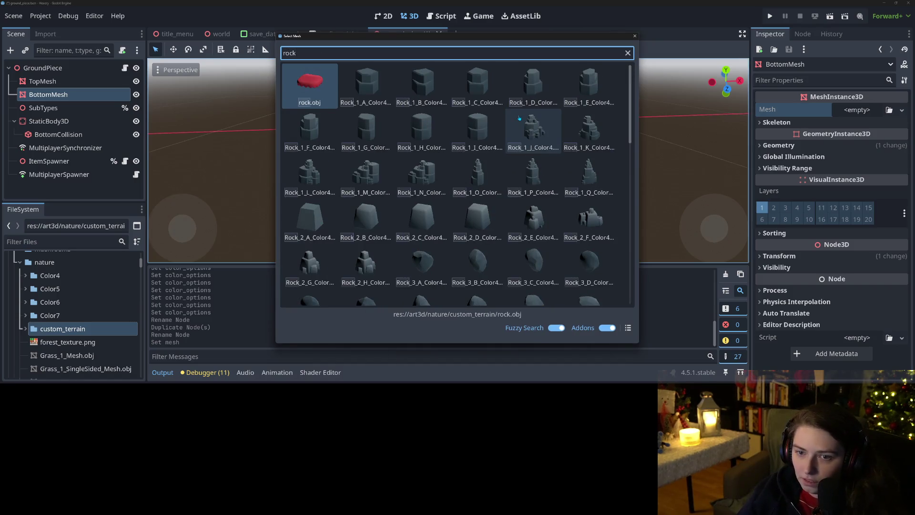
left_click(473, 229)
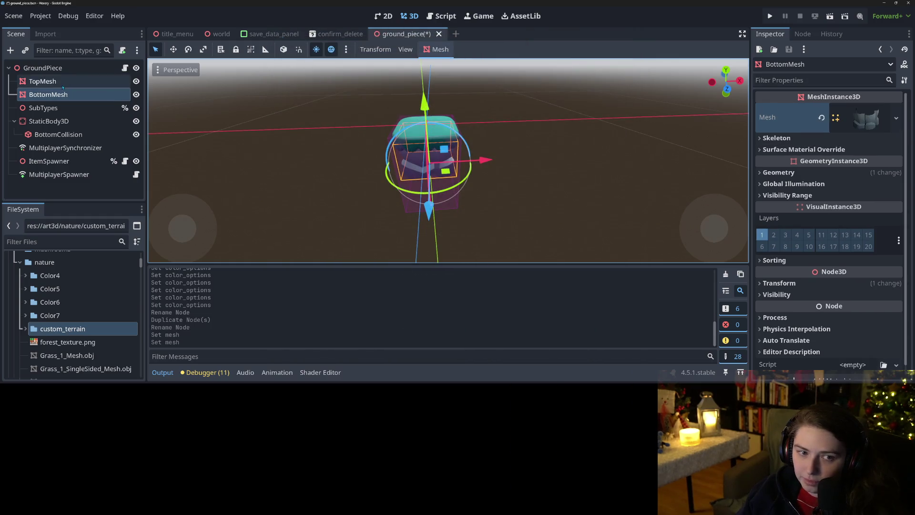
left_click(42, 81)
left_click(821, 117)
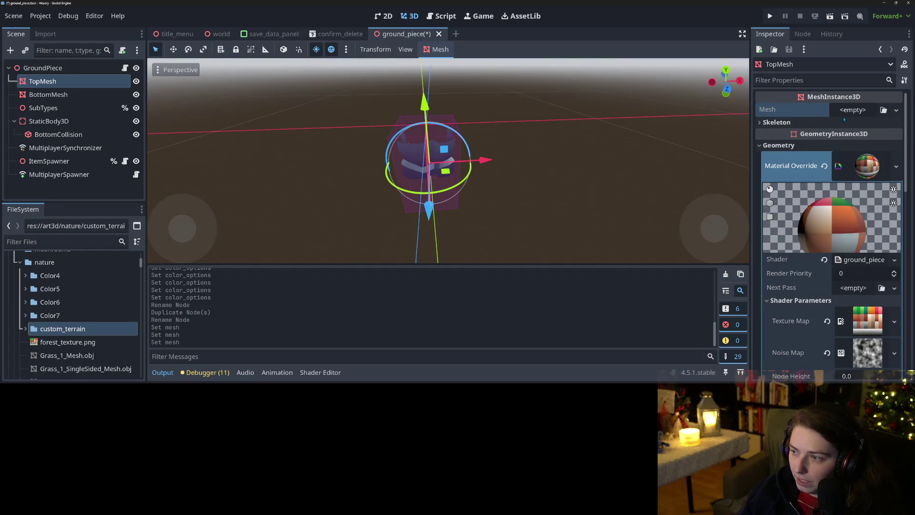
left_click(883, 110)
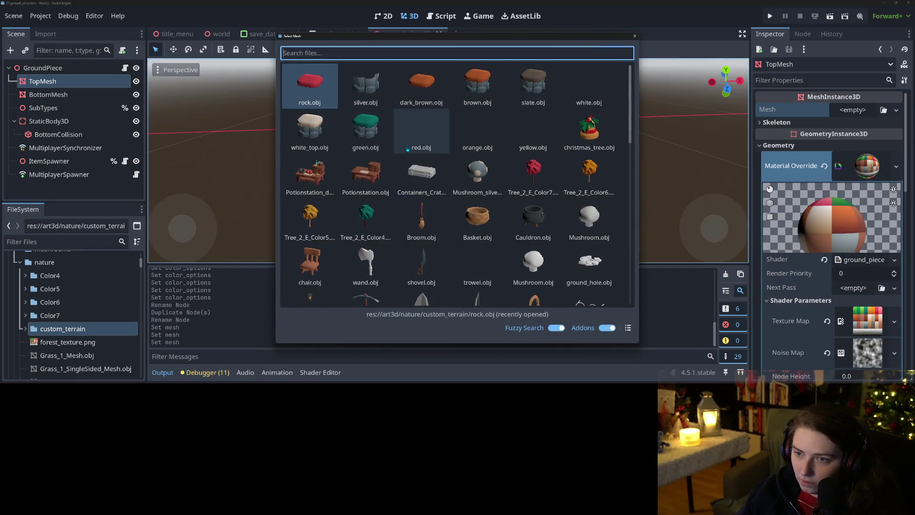
type("gree")
left_click(482, 85)
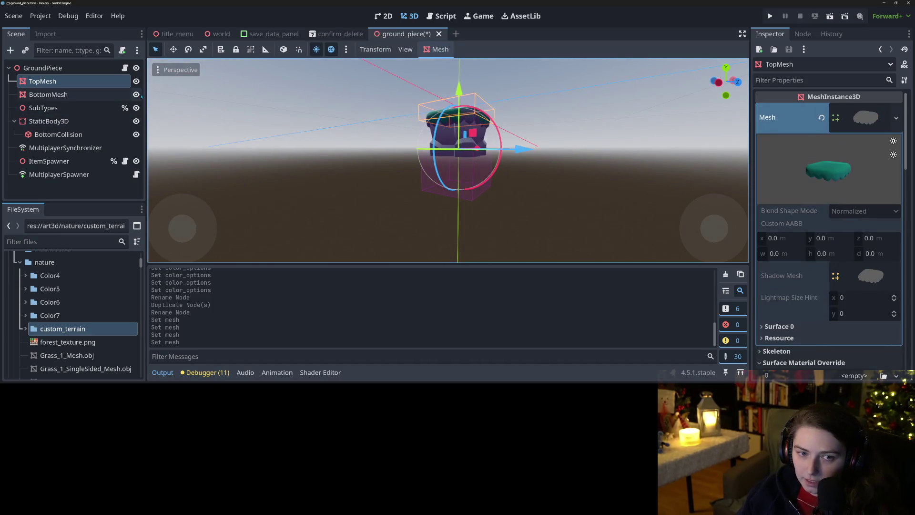
Toggle TopMesh's visibility to check the base, save, and open ground_piece.gd.
left_click(136, 81)
left_click(136, 81)
left_click(136, 81)
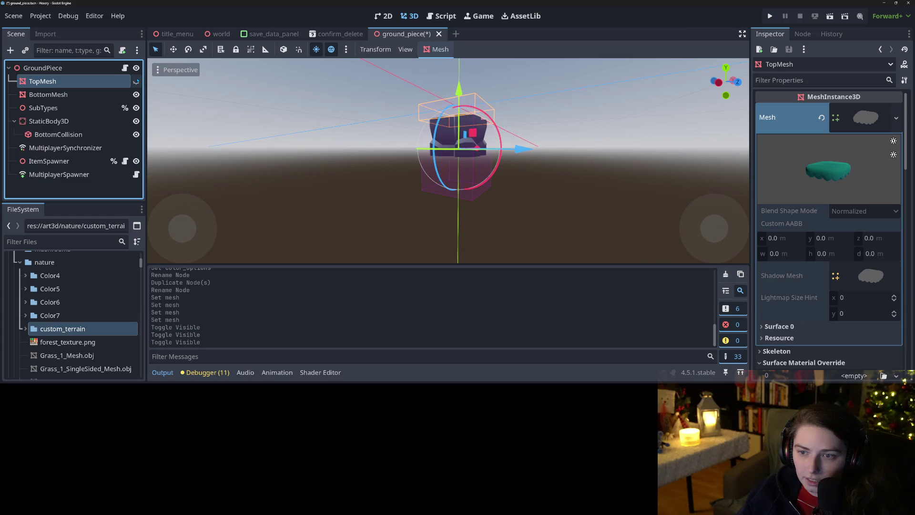
left_click(136, 81)
scroll(343, 207, "up", 2)
key("ctrl+s")
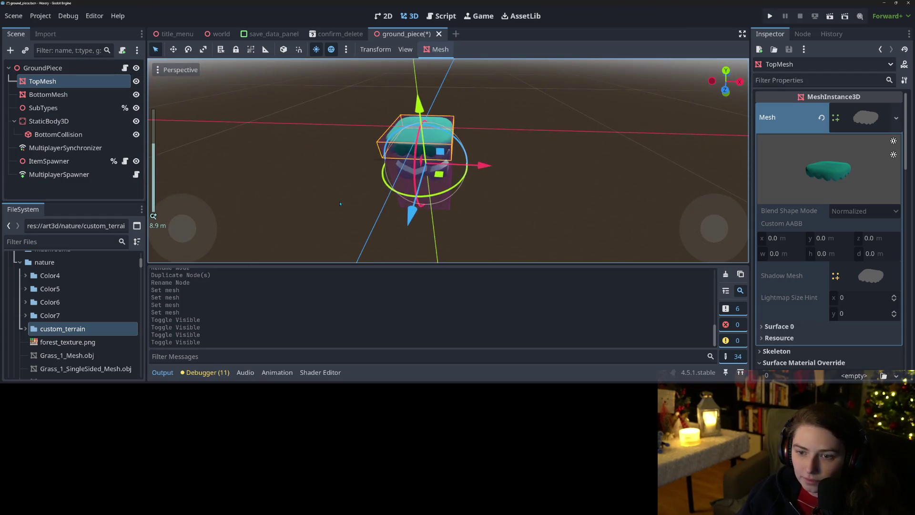
scroll(329, 191, "up", 5)
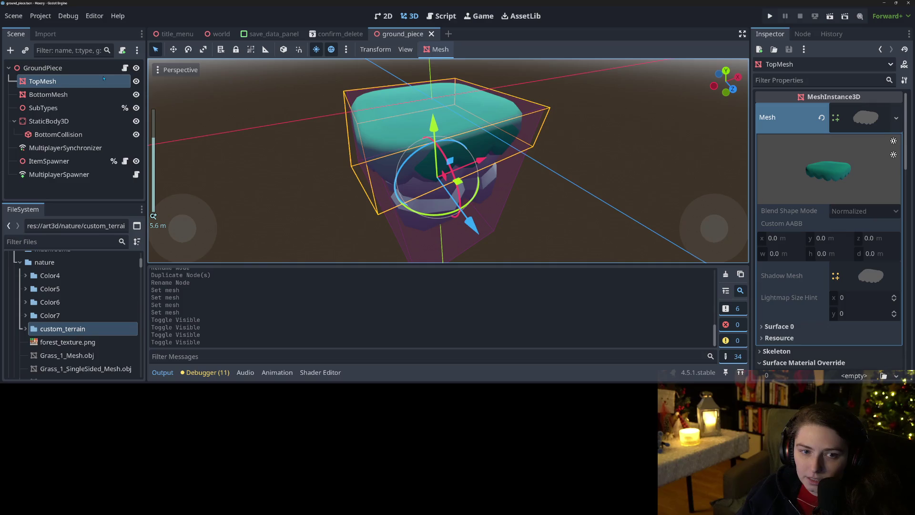
left_click(53, 68)
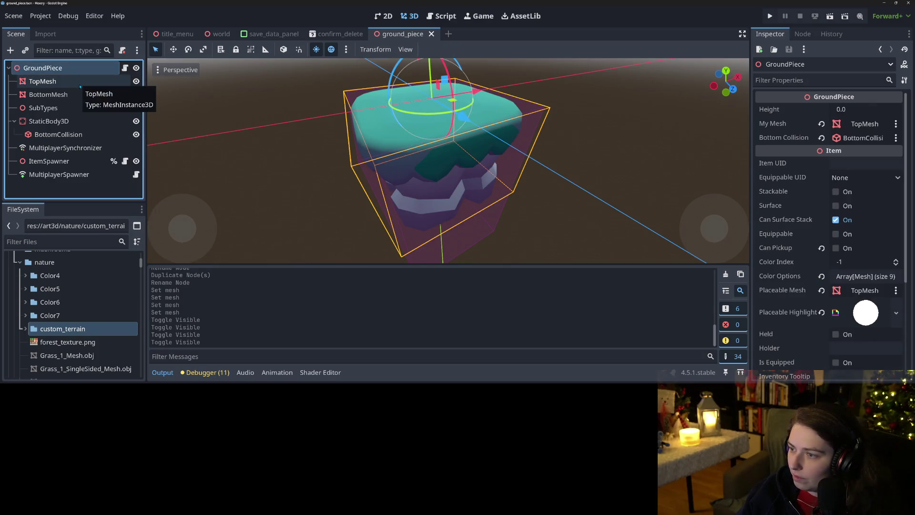
left_click(125, 68)
scroll(727, 64, "up", 20)
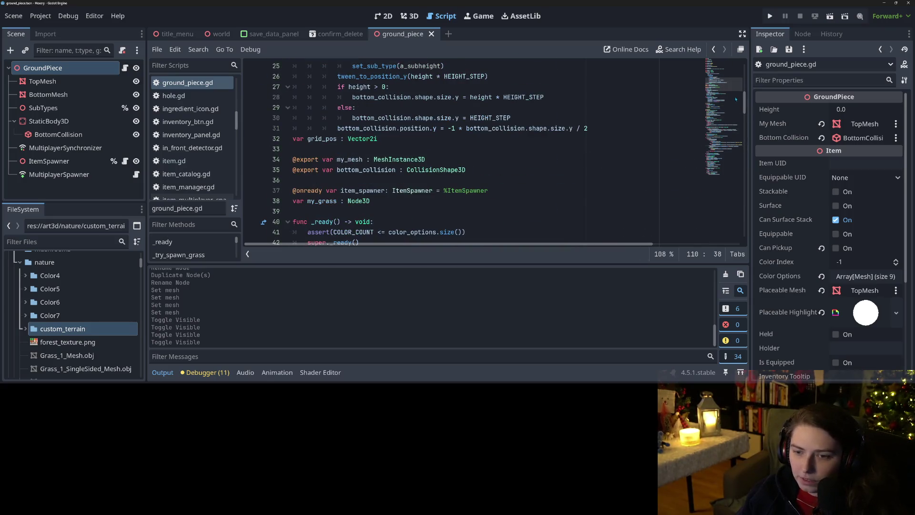
Enlarge the script view and select the my_mesh name at its declaration.
scroll(728, 63, "up", 5)
left_click(158, 376)
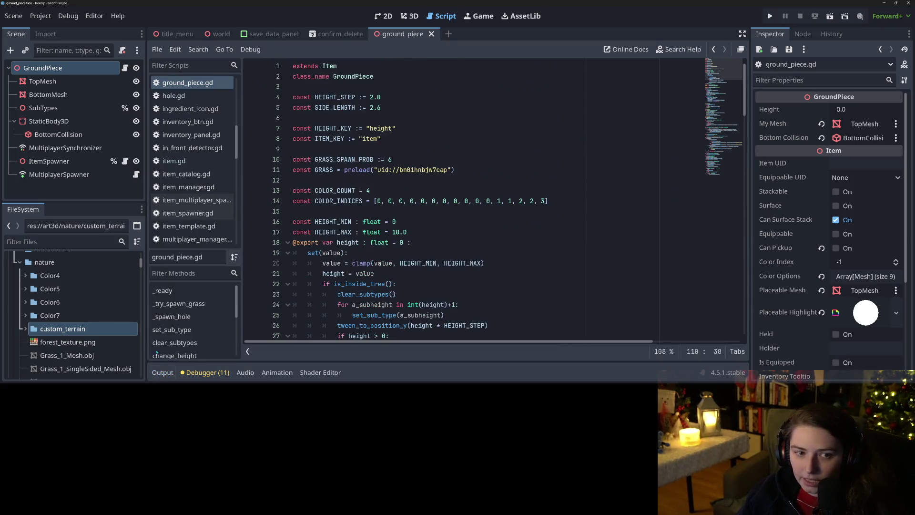
right_click(78, 79)
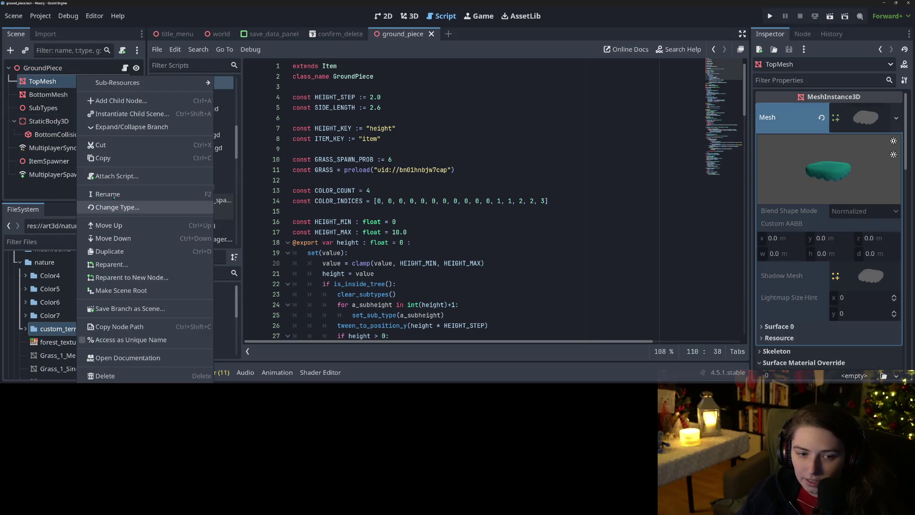
left_click(73, 80)
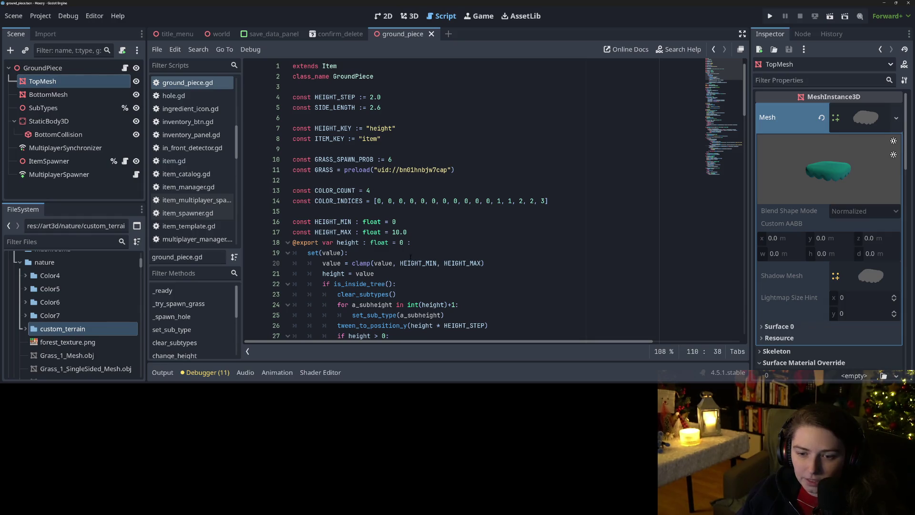
scroll(477, 200, "down", 6)
left_click(355, 237)
double_click(355, 222)
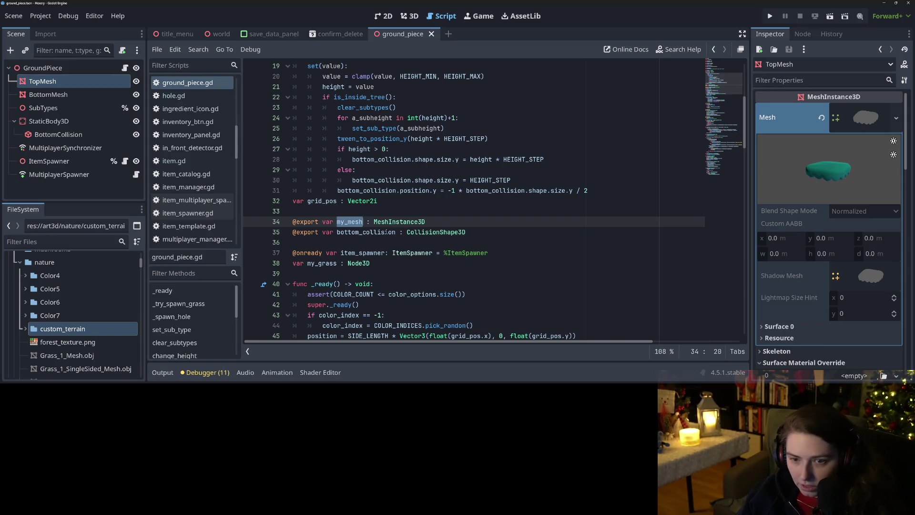
scroll(389, 260, "down", 4)
Search for my_mesh through its uses to line 143 and select color_options there.
key("ctrl+f")
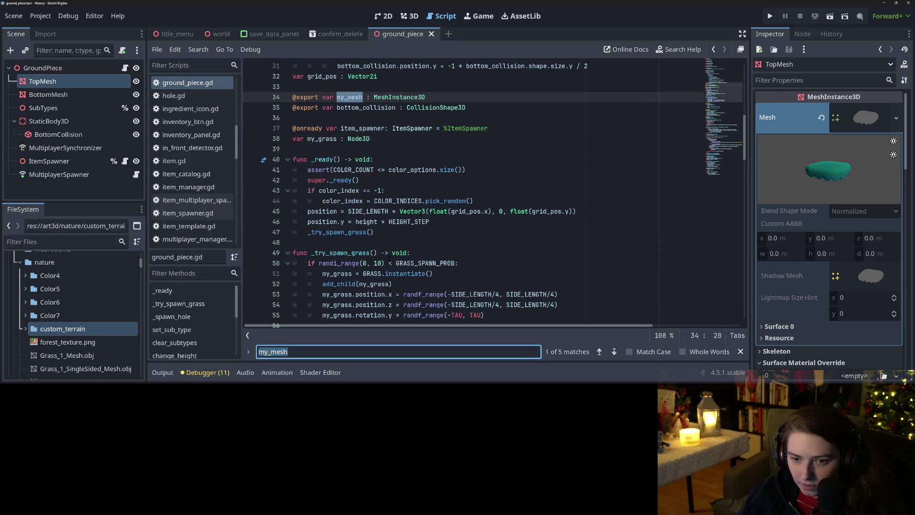
key("Return")
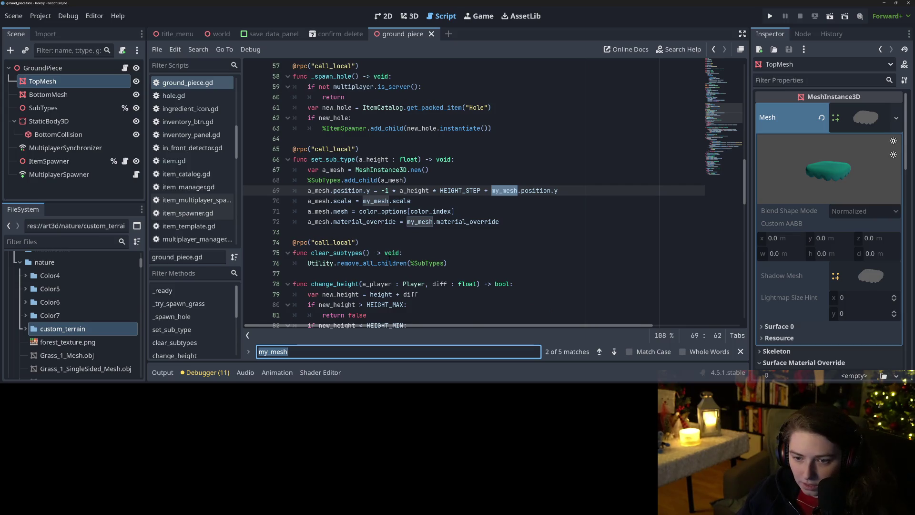
key("Return")
key("Return")
key("Return")
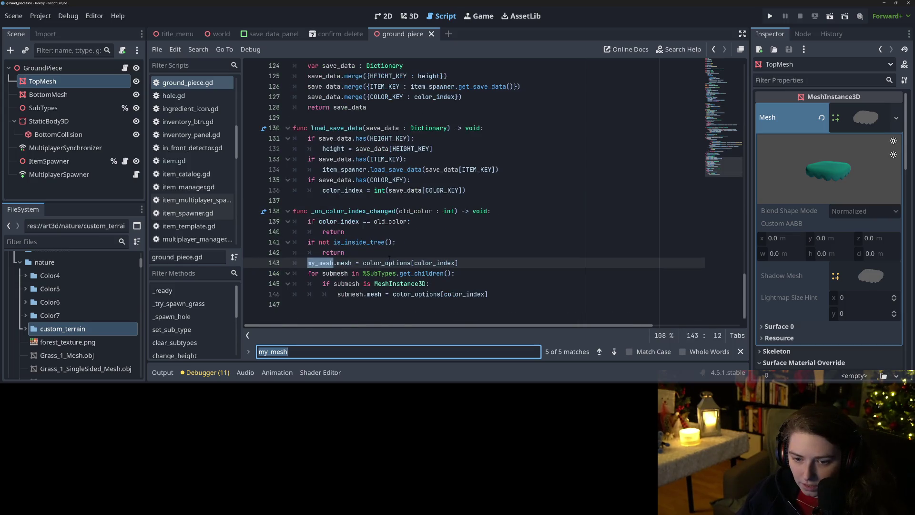
left_click(385, 263)
double_click(324, 262)
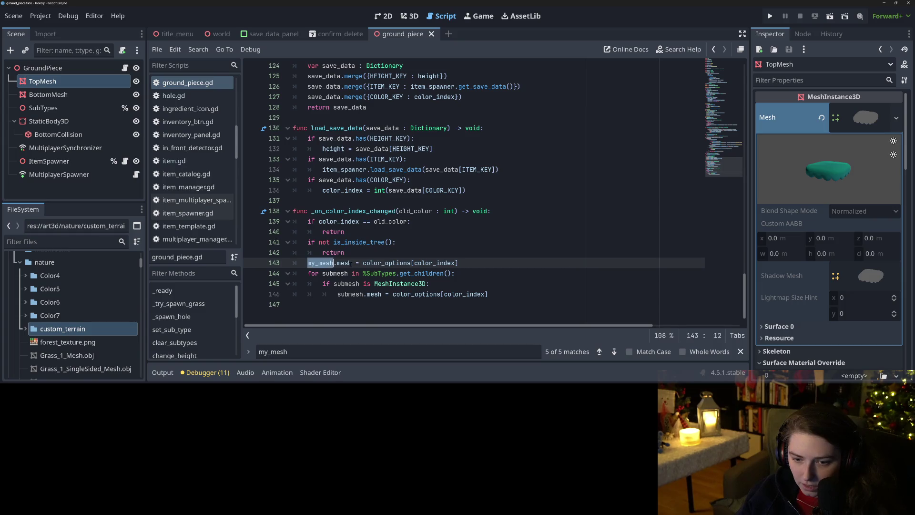
left_click(363, 263)
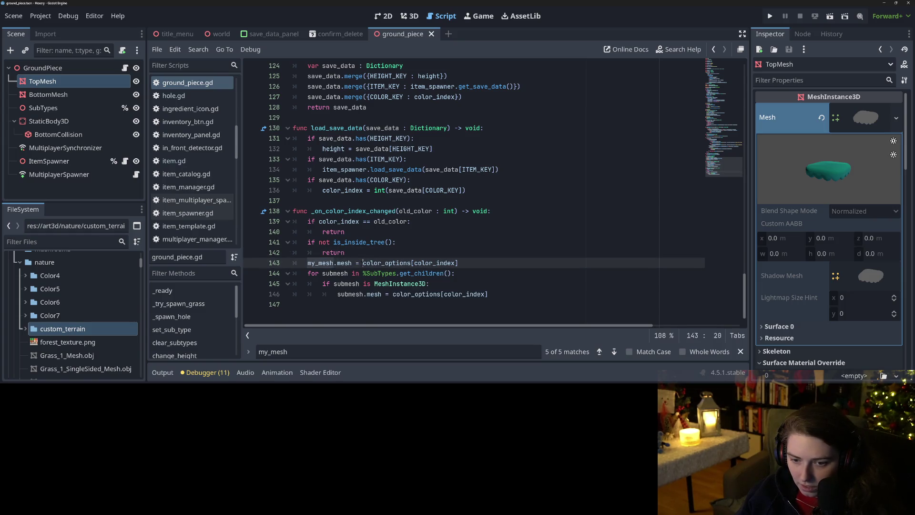
double_click(369, 262)
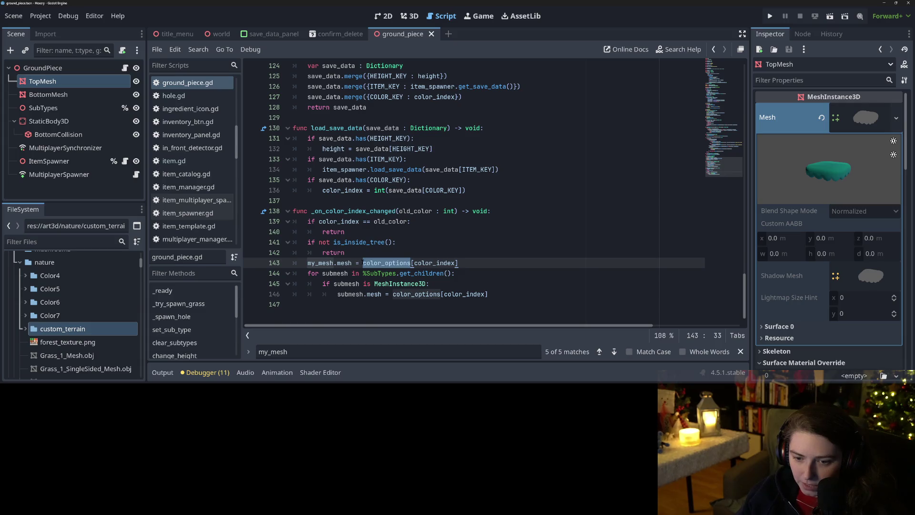
Change color_options to top_color_options in the line 143 mesh assignment.
left_click(363, 262)
type("top_")
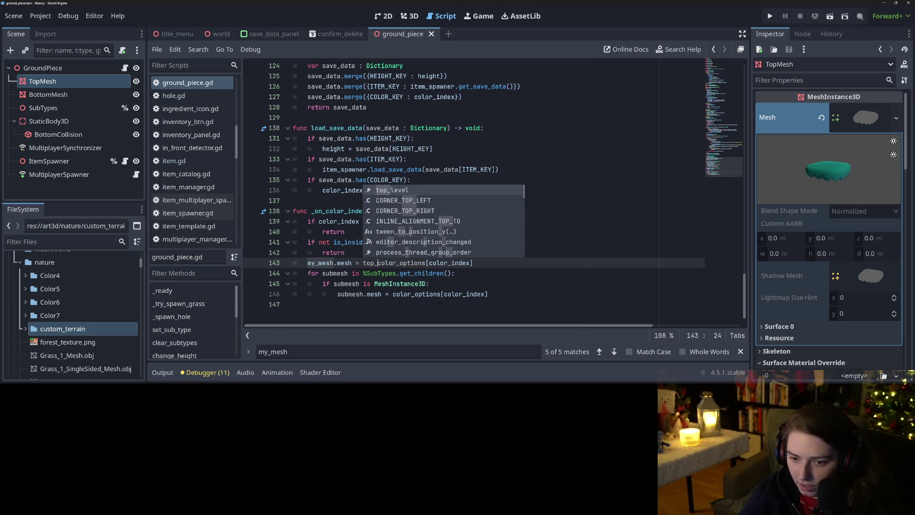
double_click(411, 263)
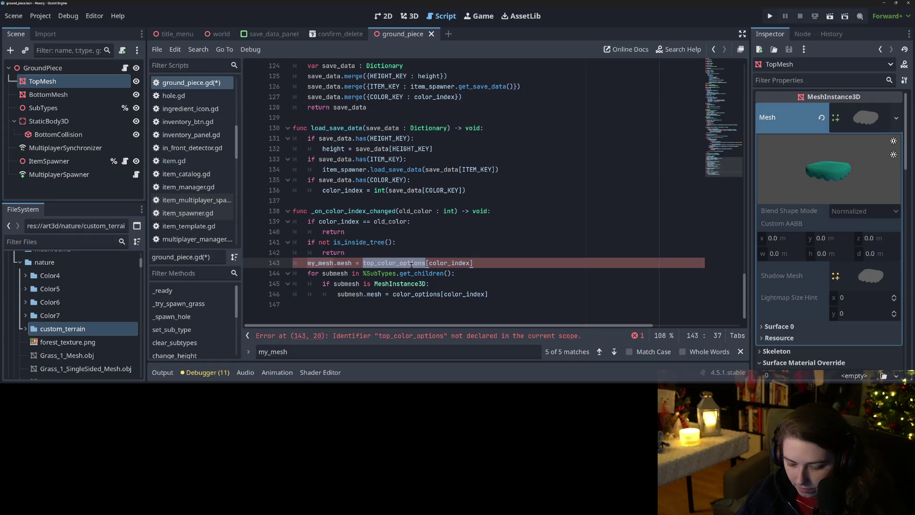
scroll(493, 191, "up", 20)
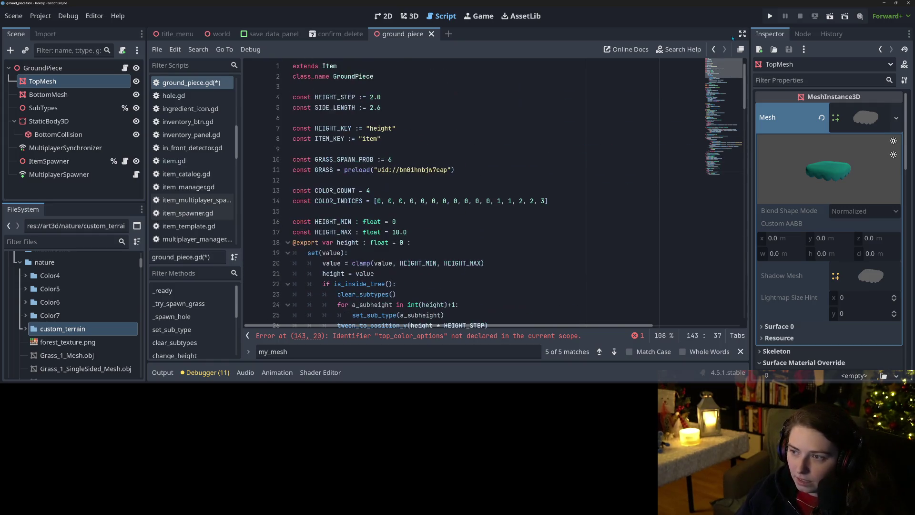
scroll(368, 204, "down", 4)
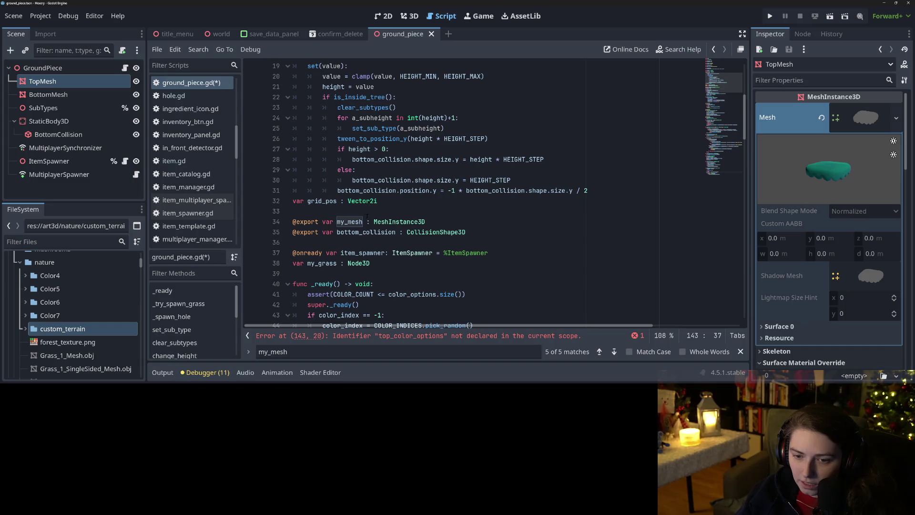
scroll(408, 261, "up", 4)
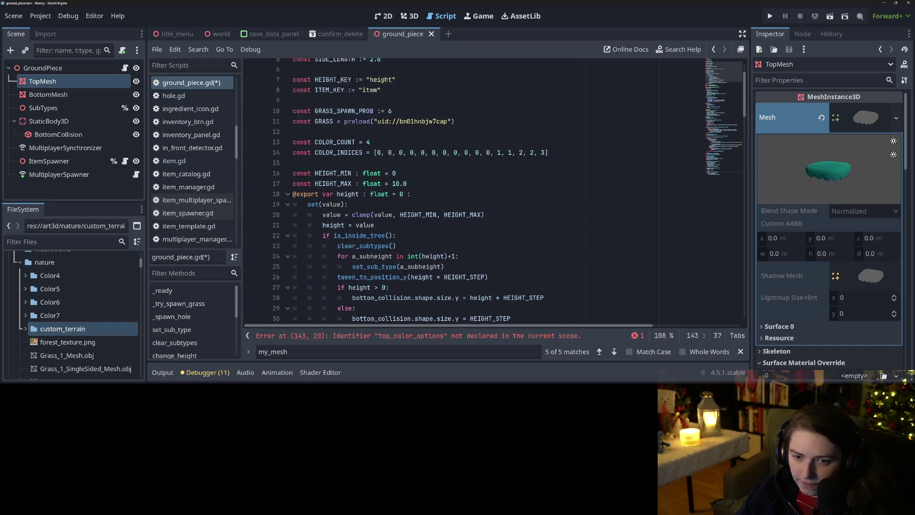
scroll(398, 256, "down", 6)
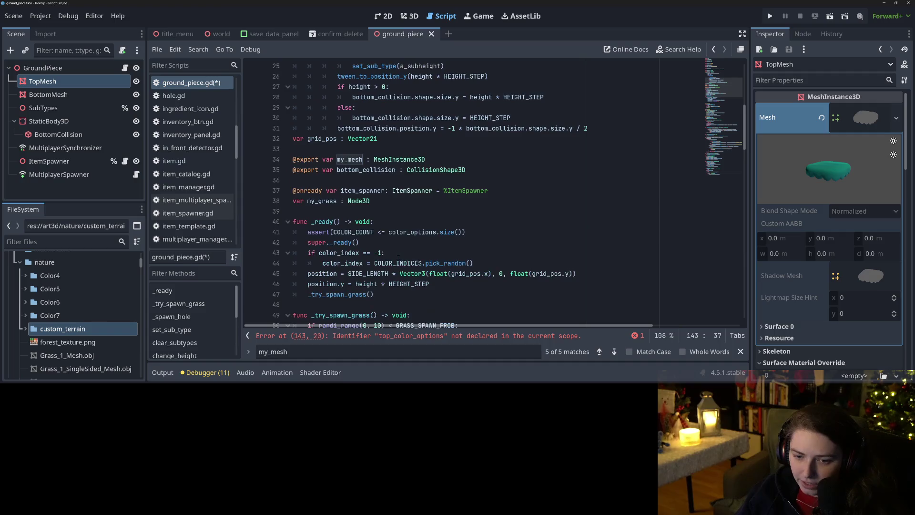
scroll(398, 257, "down", 3)
scroll(398, 256, "up", 6)
scroll(398, 256, "up", 5)
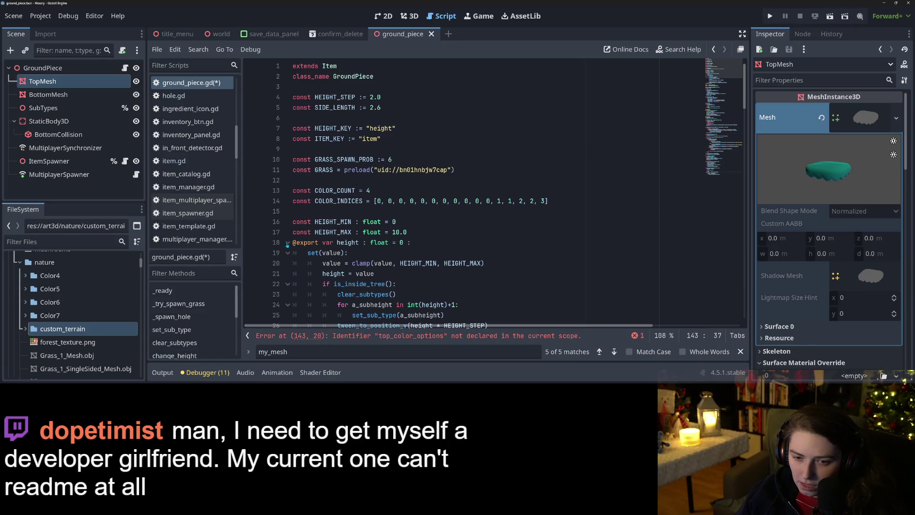
Fold the height setter block and start a new line after my_grass.
left_click(287, 244)
left_click(371, 262)
scroll(371, 261, "down", 2)
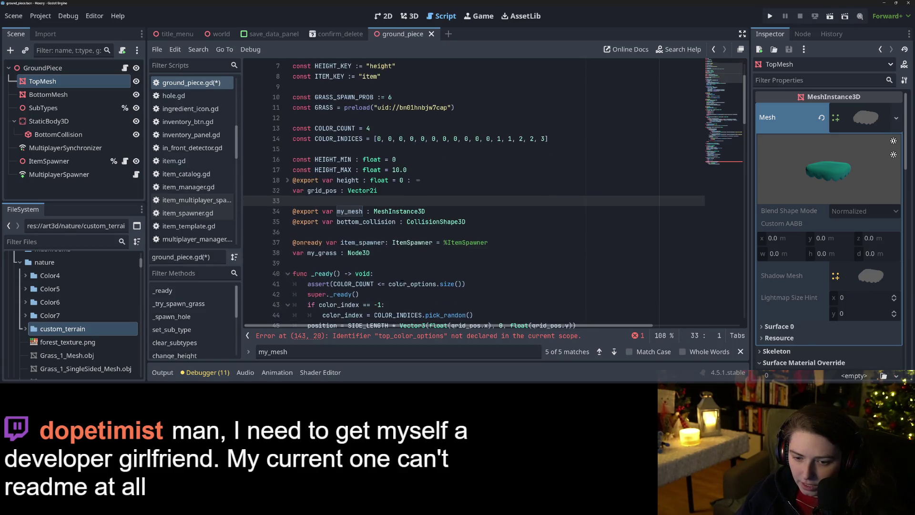
left_click(381, 265)
key("Return")
type("@export")
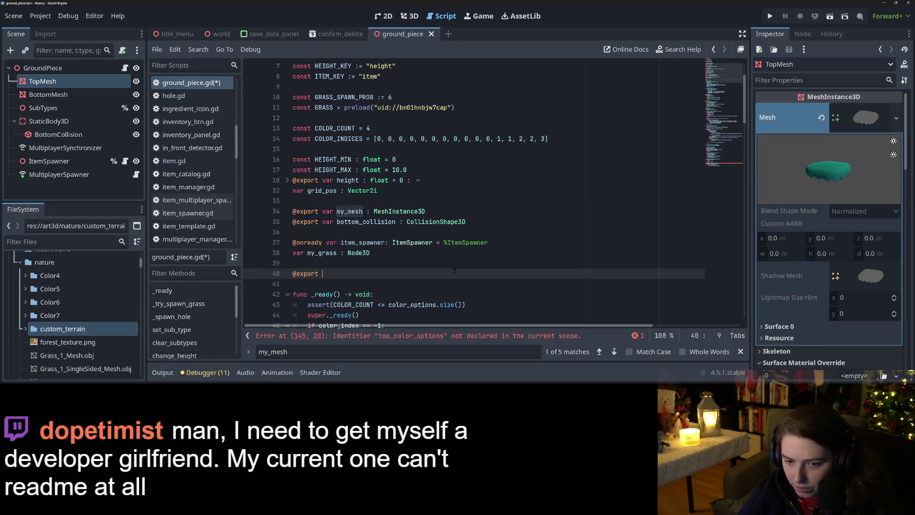
key("BackSpace")
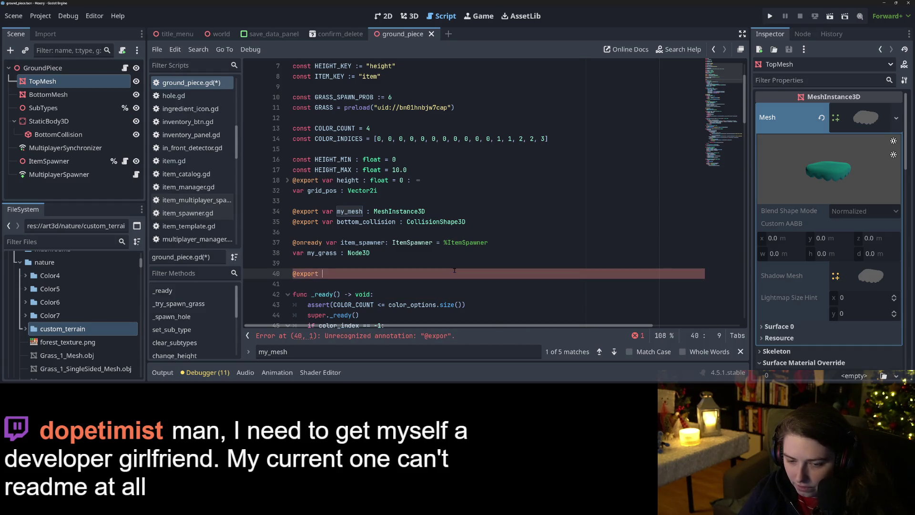
type("vartop_color_options")
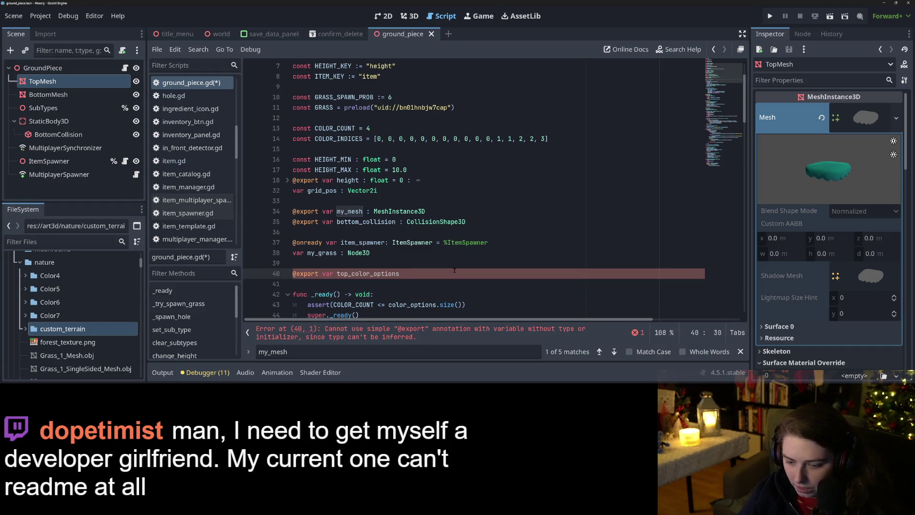
type(" : Array[M")
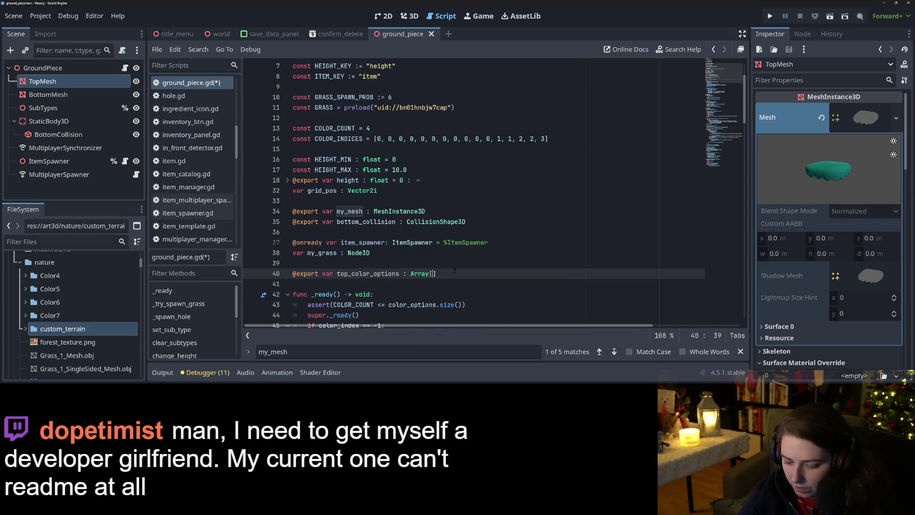
type("es")
key("Right")
key("ctrl+s")
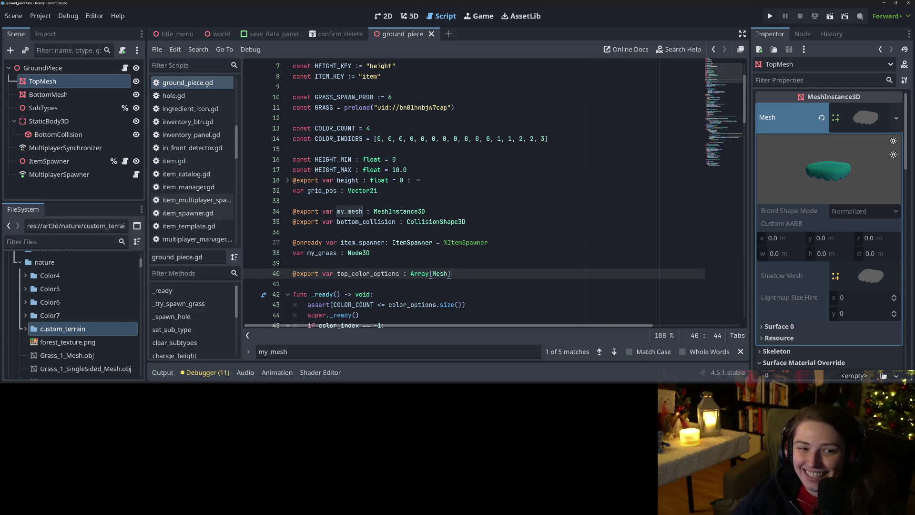
left_click(431, 211)
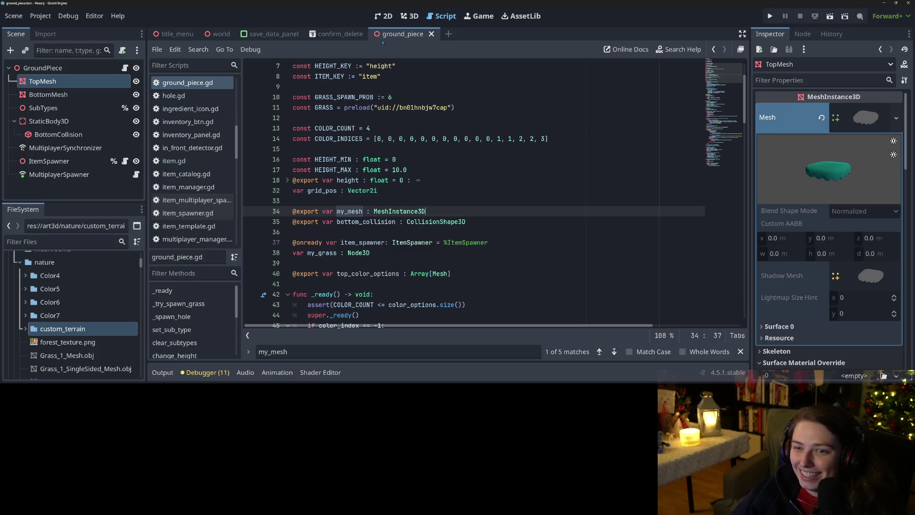
left_click(101, 70)
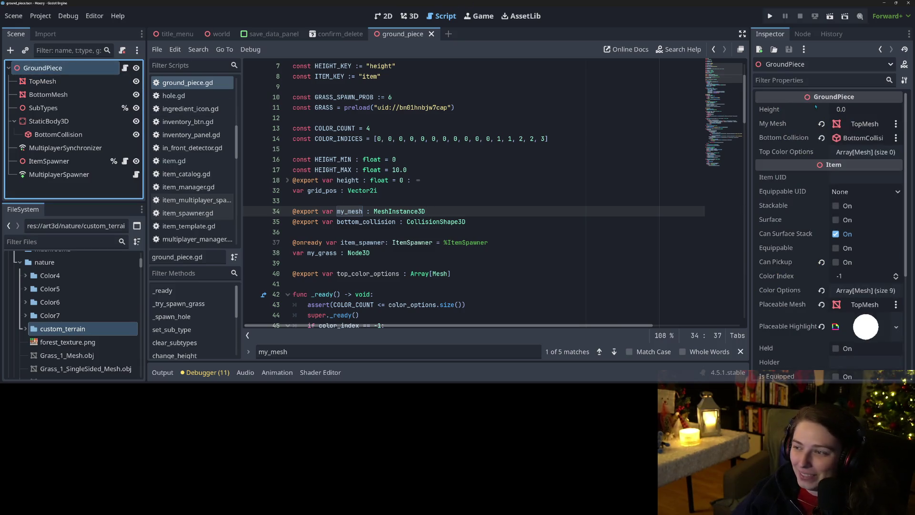
Drag the white and grey-brown meshes to later Color Options slots, then save.
left_click(853, 153)
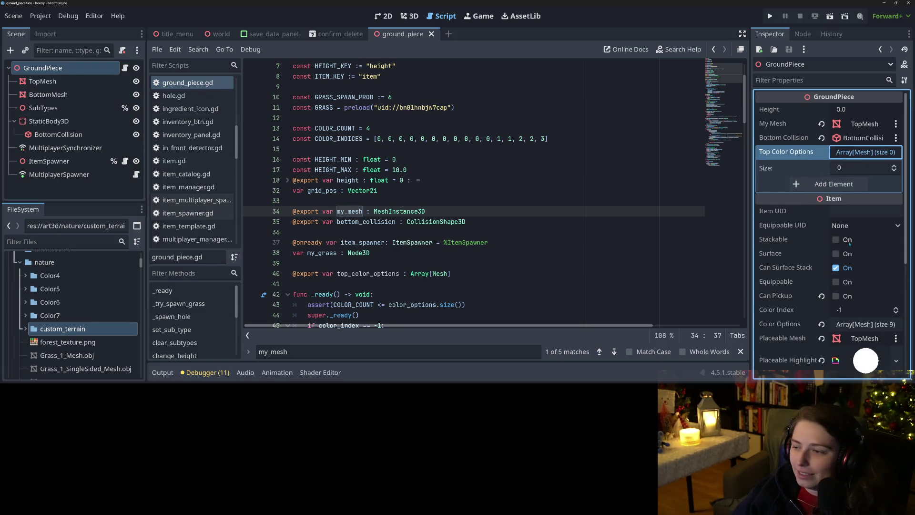
scroll(772, 313, "down", 4)
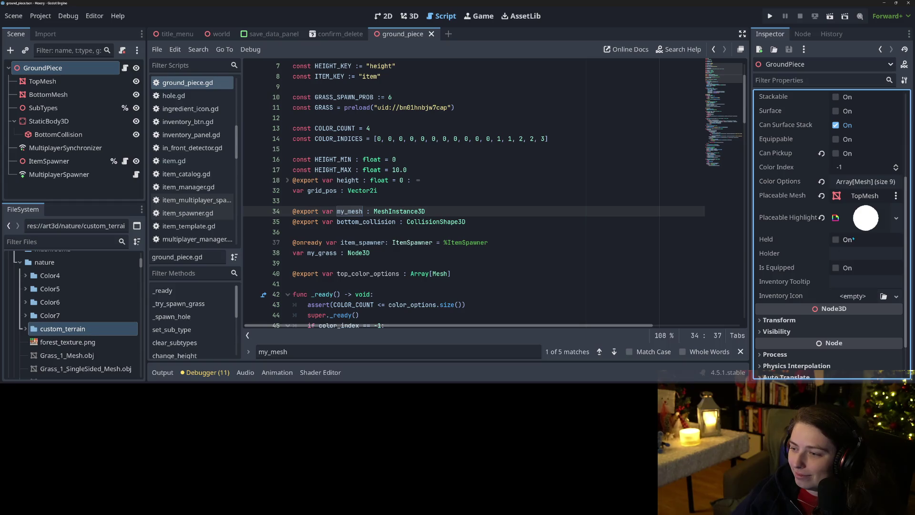
left_click(866, 181)
scroll(791, 273, "down", 2)
scroll(791, 274, "down", 3)
scroll(791, 273, "up", 1)
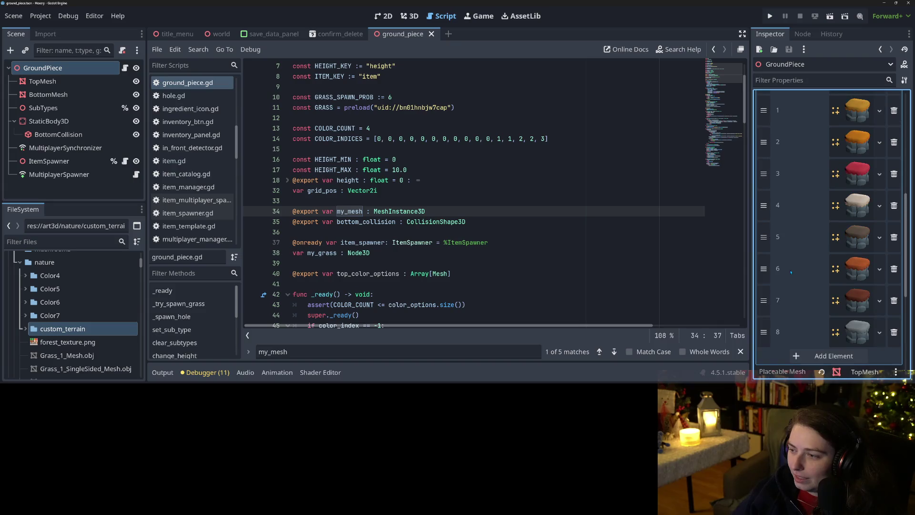
left_click_drag(763, 204, 763, 300)
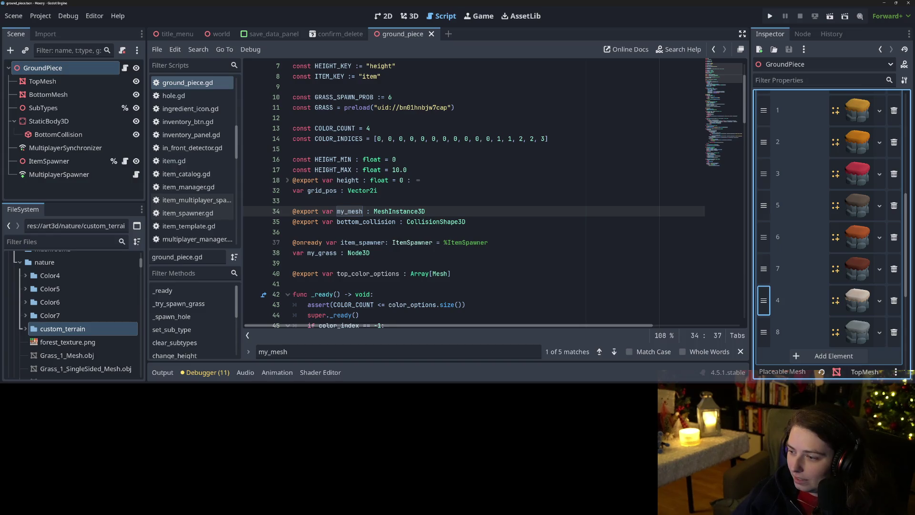
left_click_drag(764, 205, 763, 300)
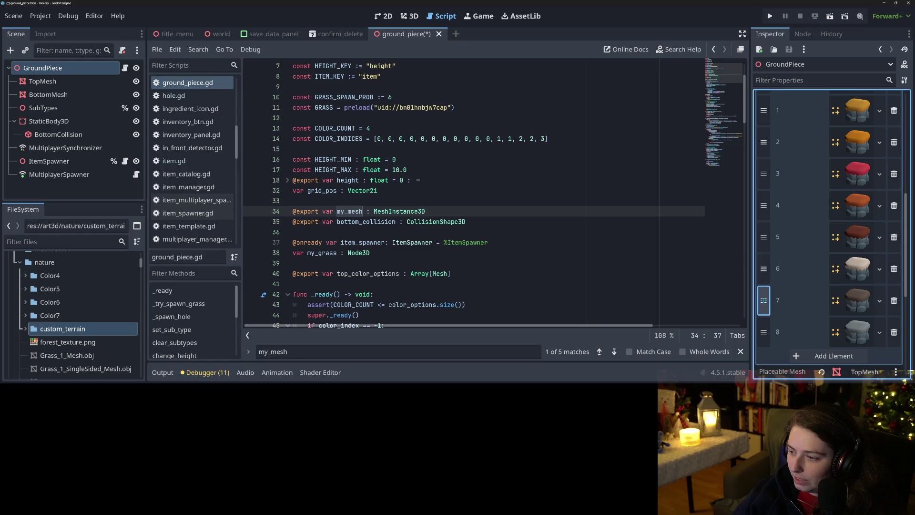
key("ctrl+s")
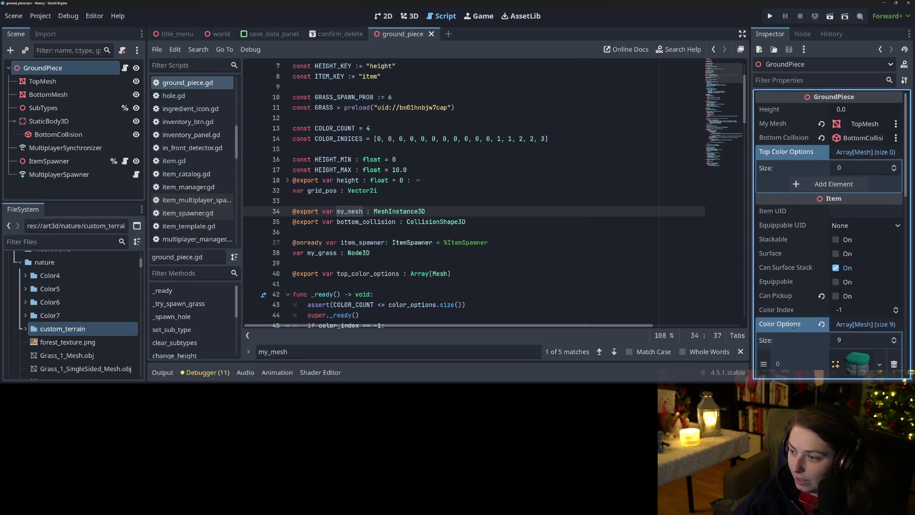
Resize Top Color Options to nine slots and assign the green top mesh to slot 0.
left_click(858, 167)
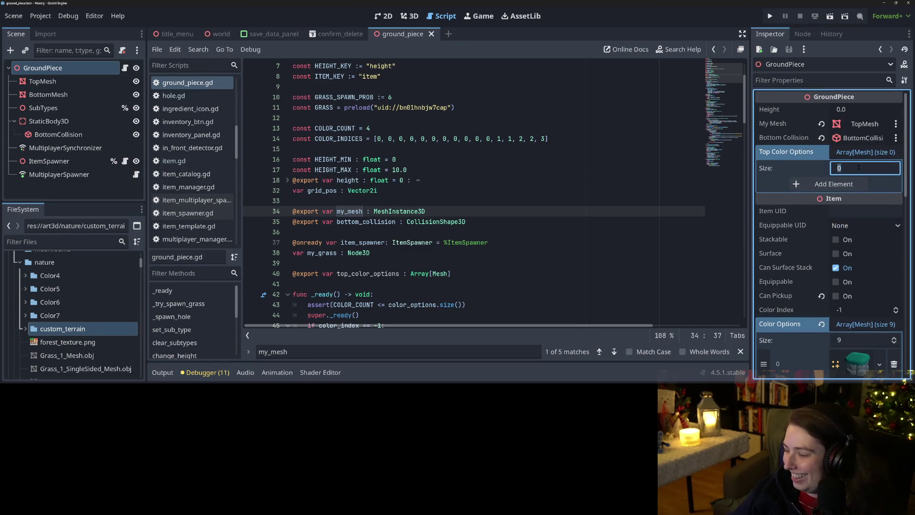
type("9")
key("Return")
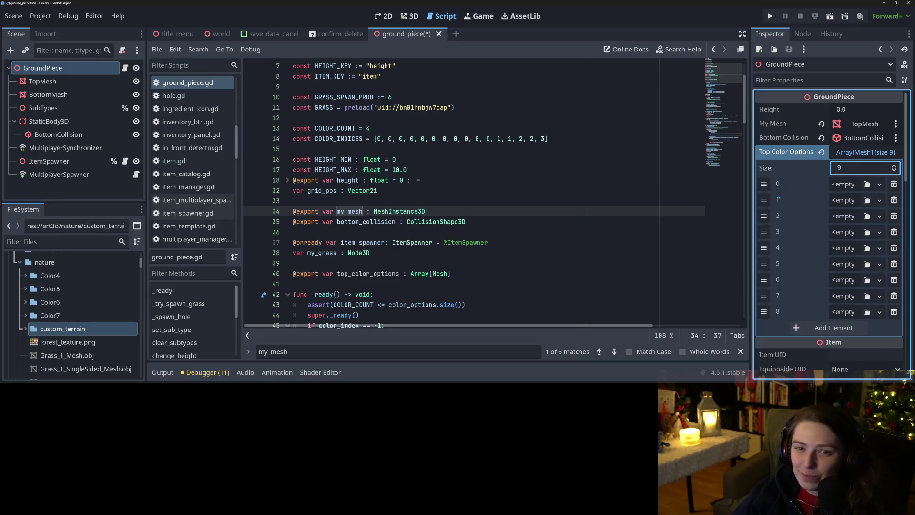
left_click(867, 184)
type("gree")
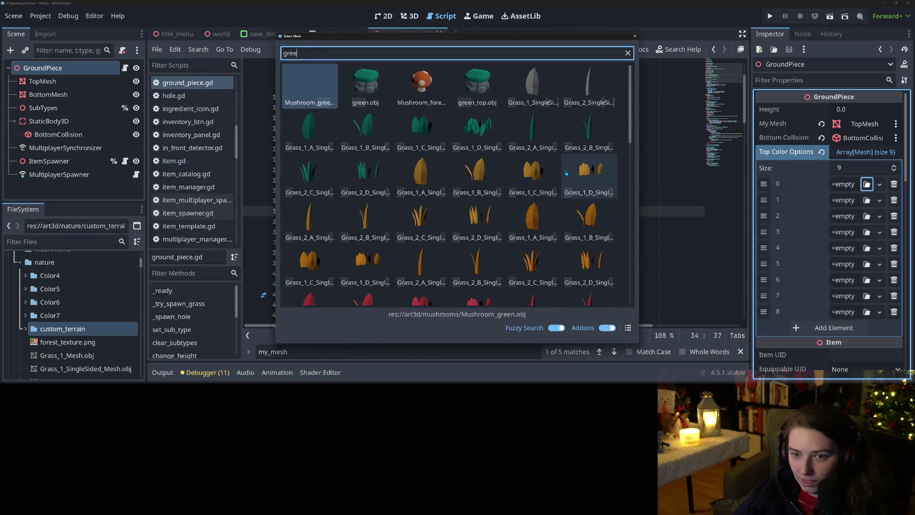
left_click(477, 85)
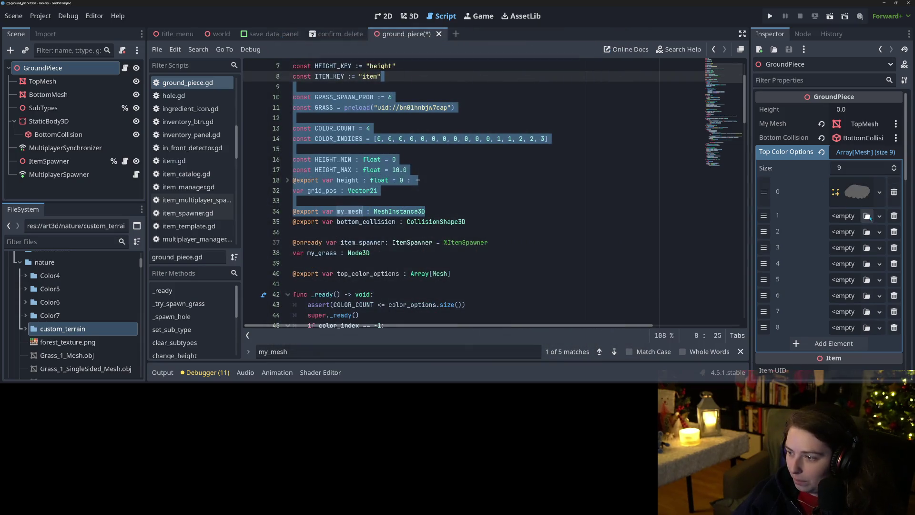
Assign the yellow_top mesh to the second Top Color Options slot.
left_click(868, 215)
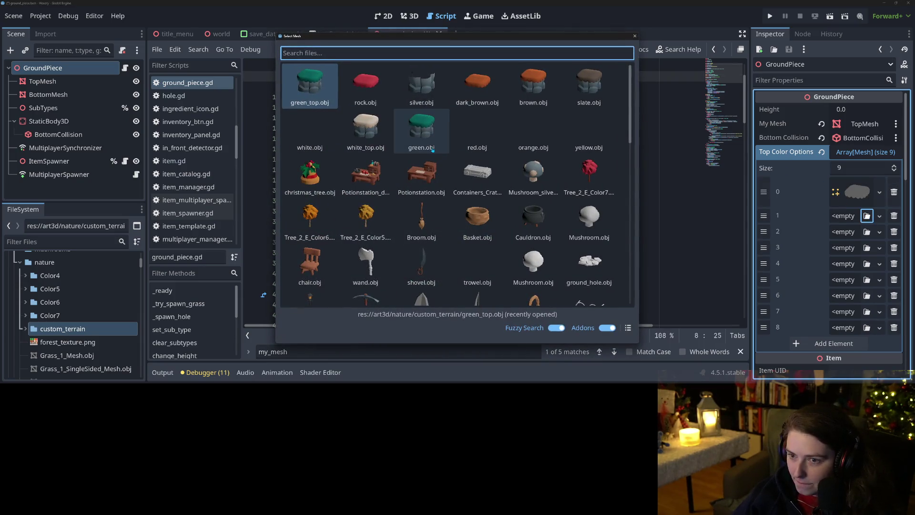
type("yellow")
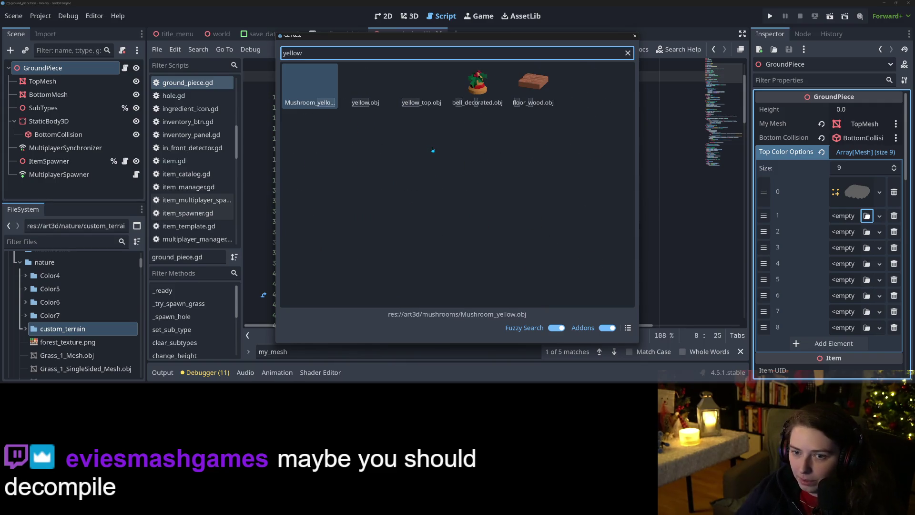
key("Right")
key("Right")
key("Return")
left_click(443, 173)
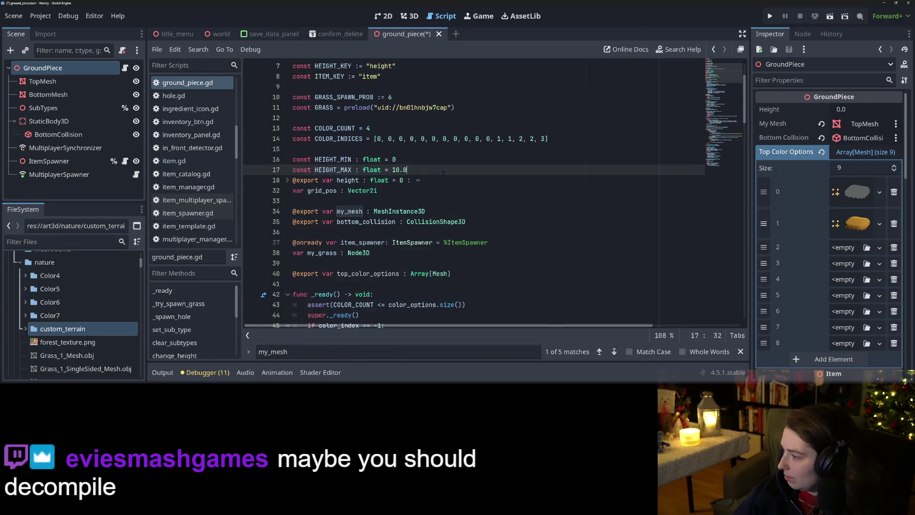
scroll(530, 217, "down", 1)
scroll(815, 289, "down", 10)
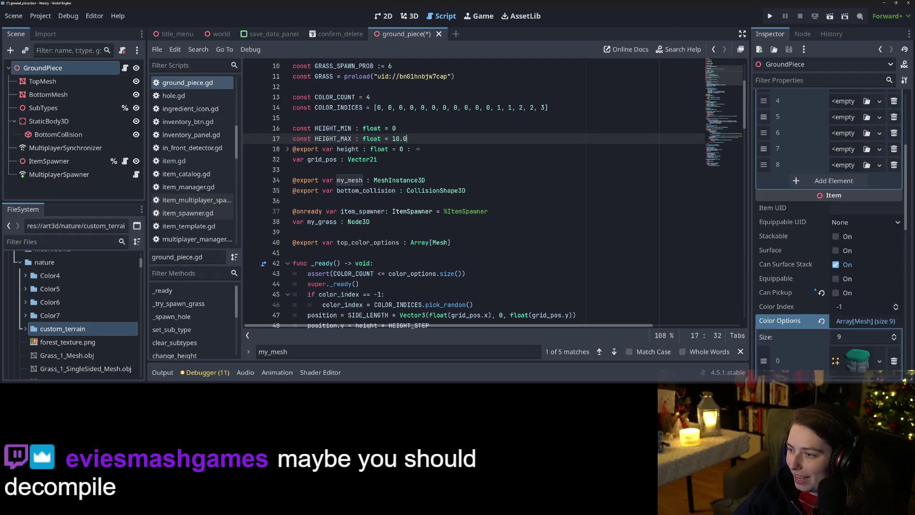
scroll(837, 246, "up", 10)
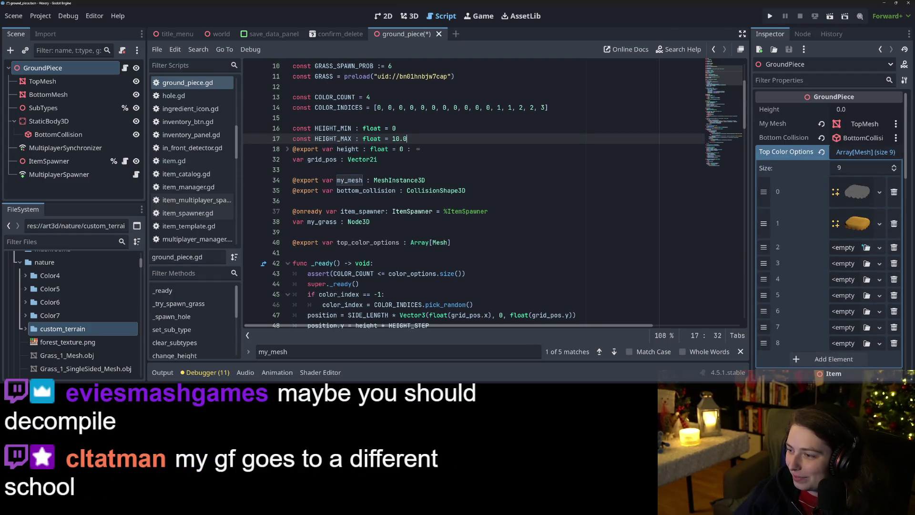
Assign orange_top to the third slot and the red top mesh to the fourth.
left_click(866, 248)
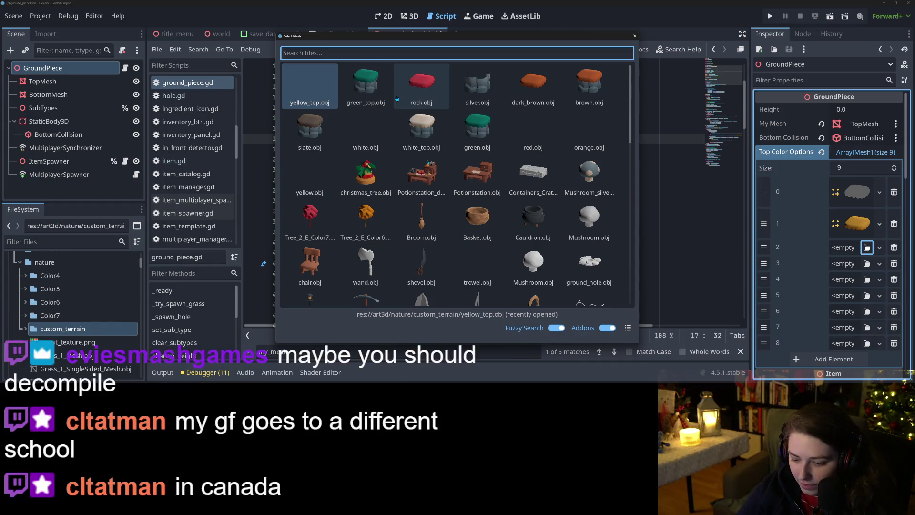
type("orangetop")
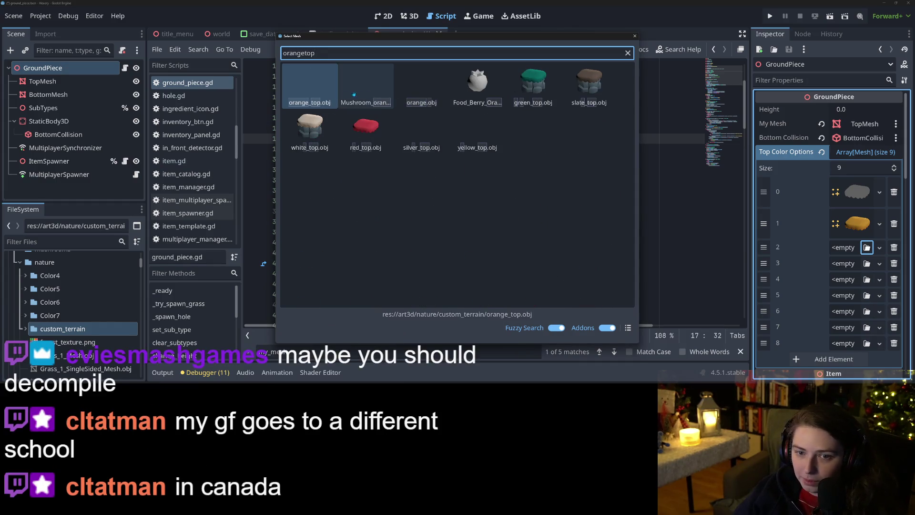
key("Return")
left_click(866, 278)
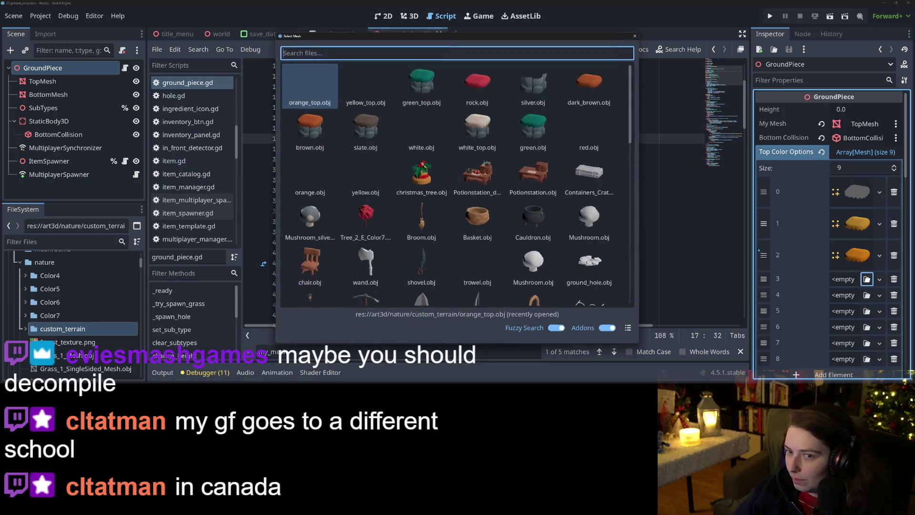
type("red")
key("Return")
Assign the brown_top mesh to the fifth Top Color Options slot.
left_click(867, 310)
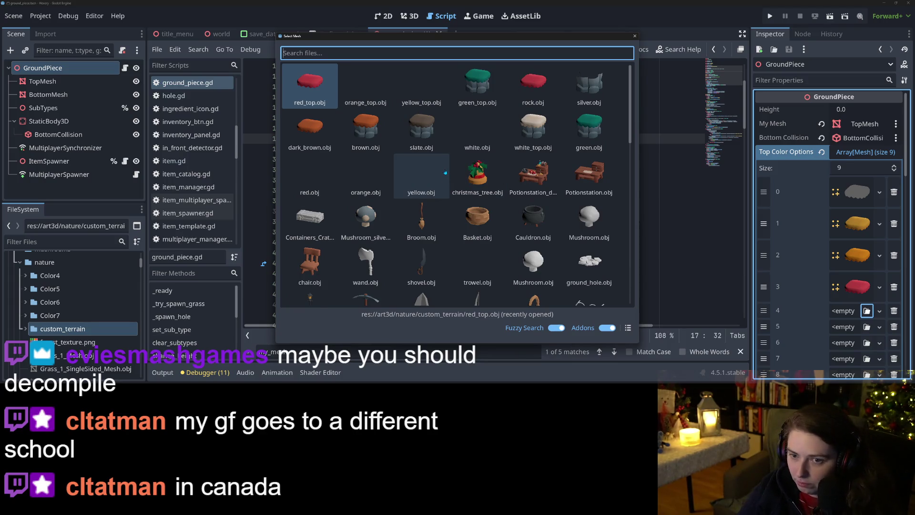
type("bro")
double_click(421, 81)
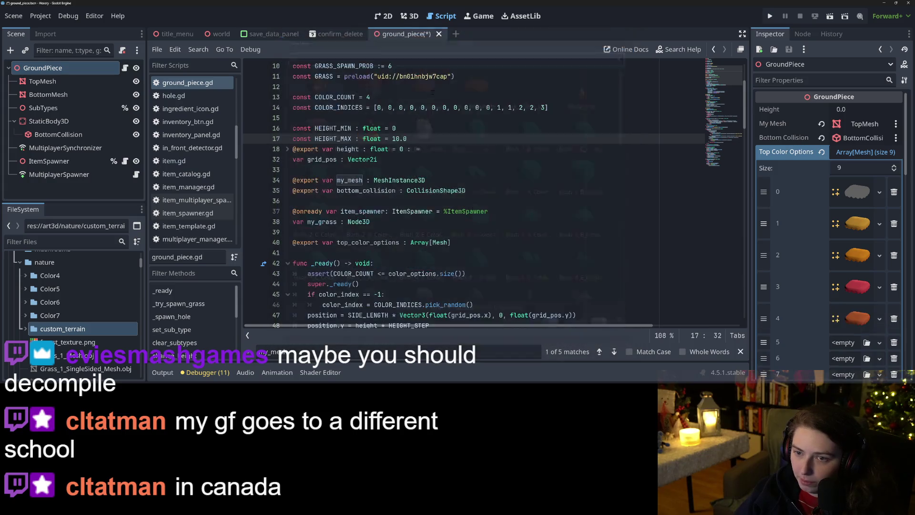
scroll(847, 322, "down", 5)
scroll(847, 322, "down", 5)
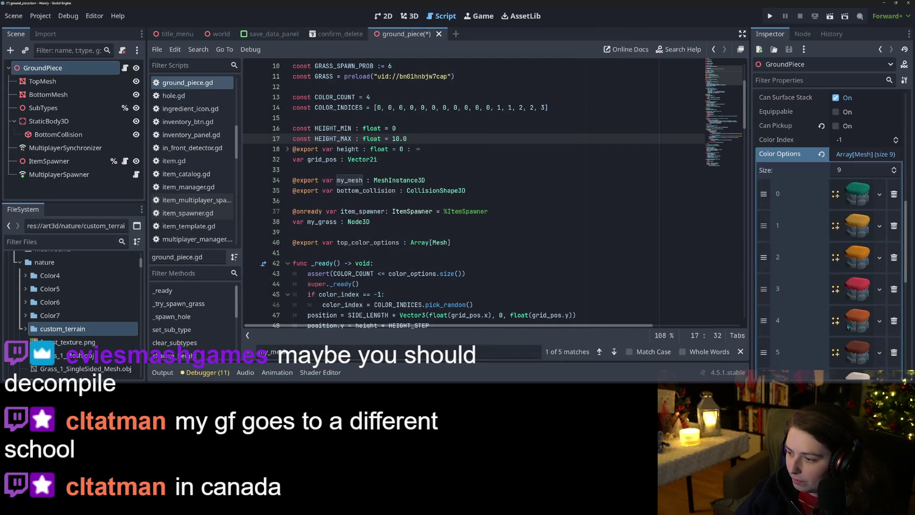
scroll(846, 322, "down", 3)
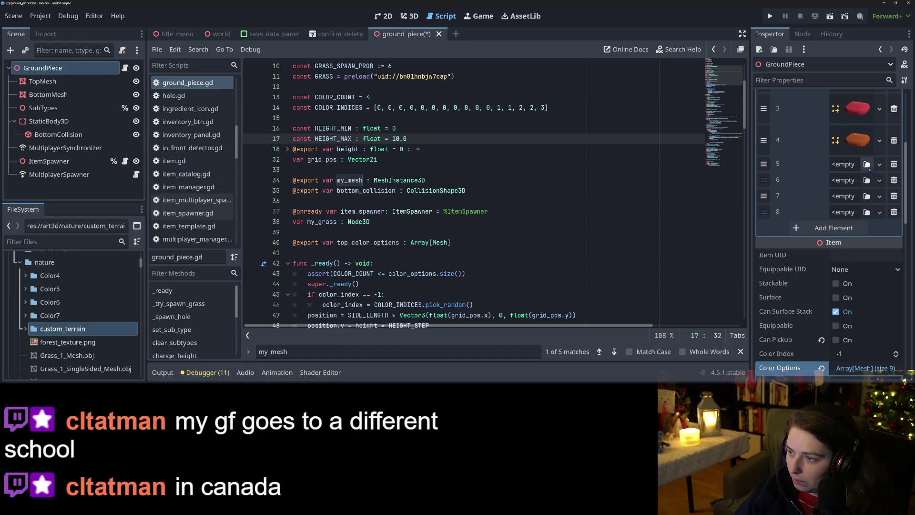
Assign the dark_brown_top mesh to the sixth slot.
left_click(866, 164)
type("darkbor")
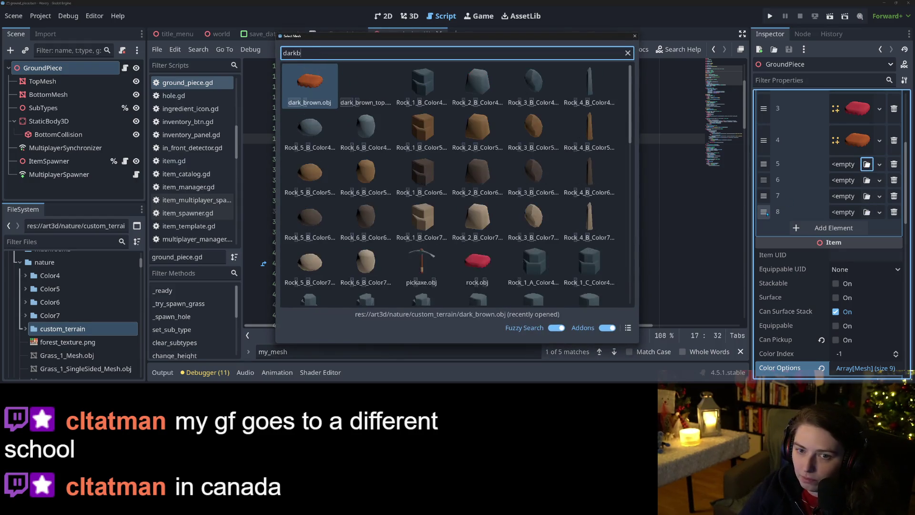
key("BackSpace")
key("BackSpace")
type("rown")
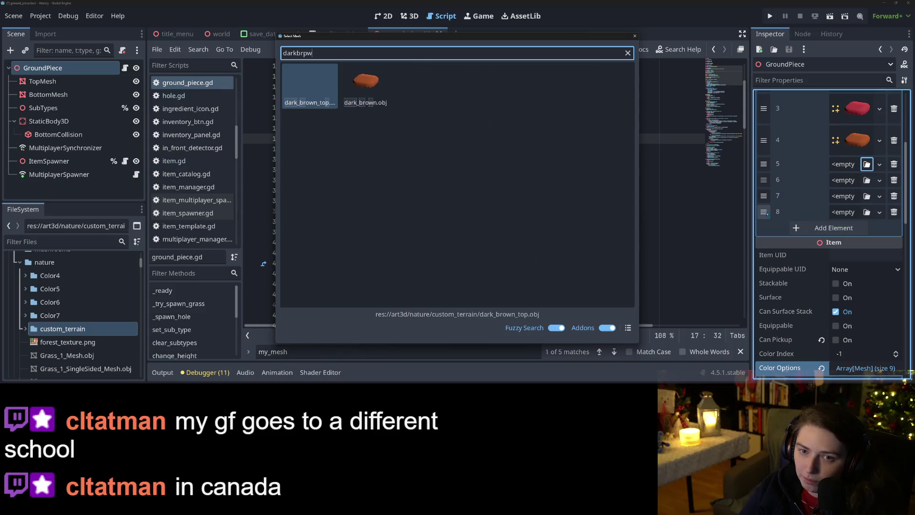
key("Right")
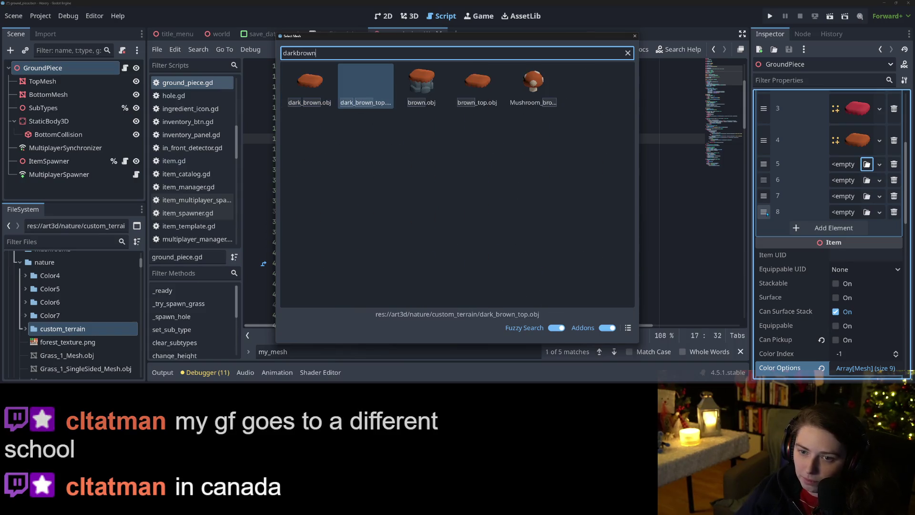
key("Return")
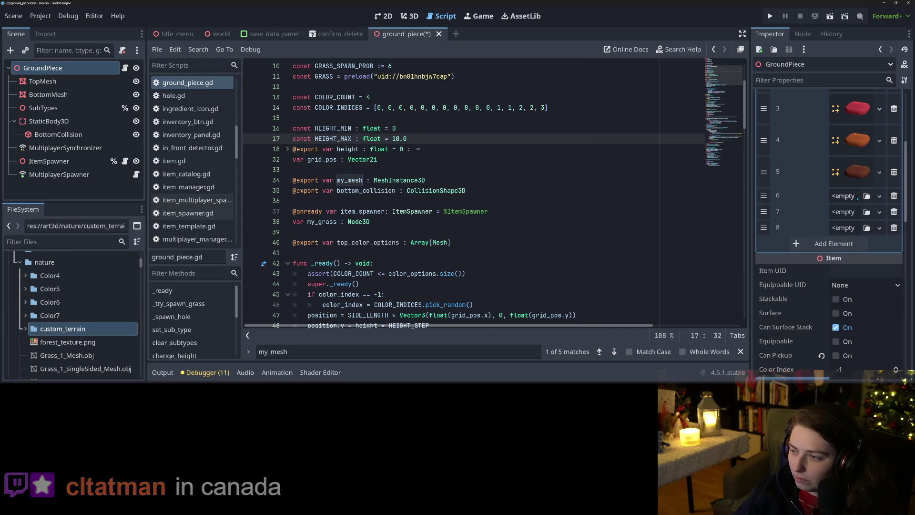
Assign white_top to the seventh slot and slate_top to the eighth.
left_click(866, 195)
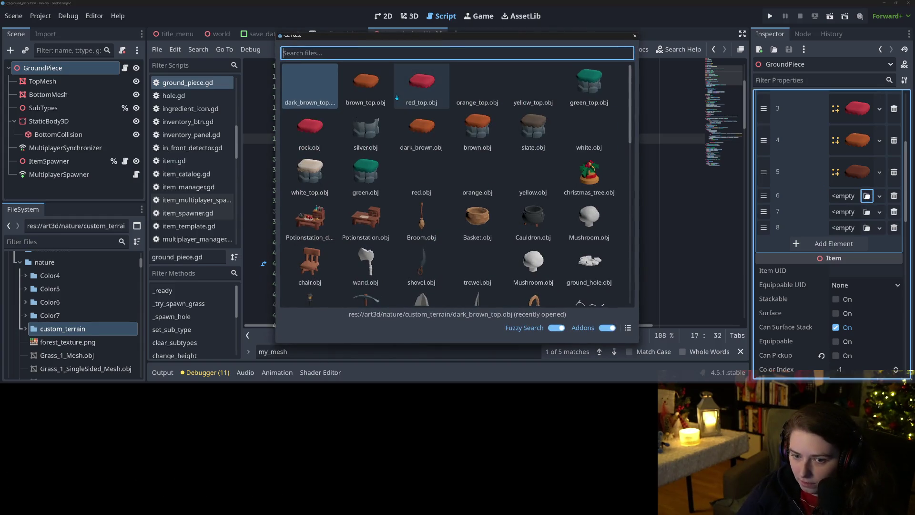
type("white")
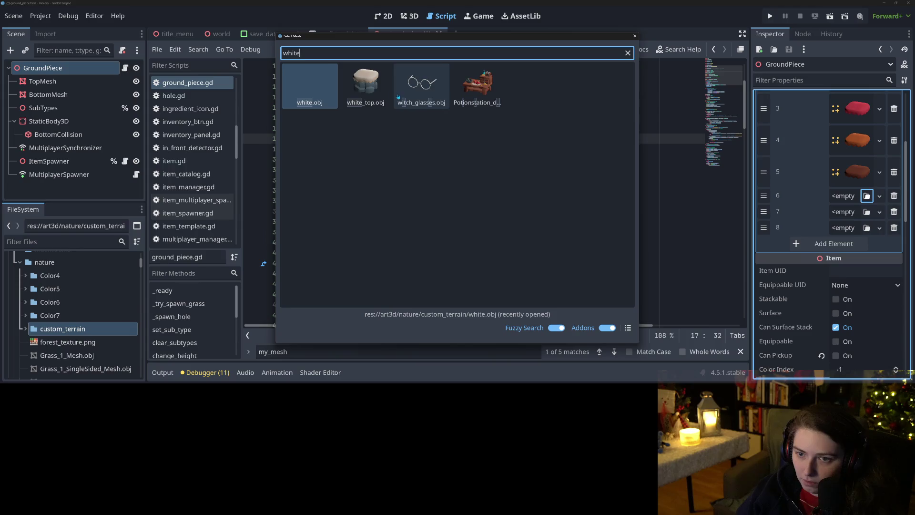
double_click(365, 86)
left_click(867, 228)
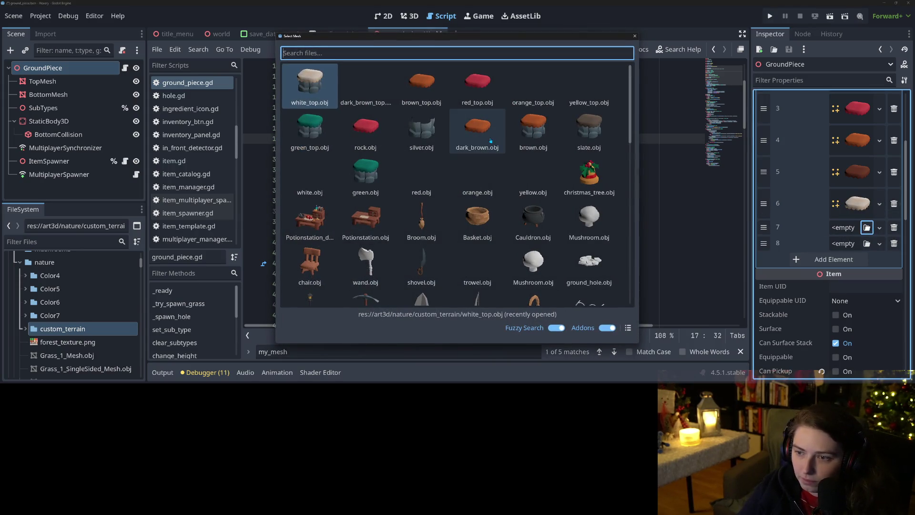
type("slat")
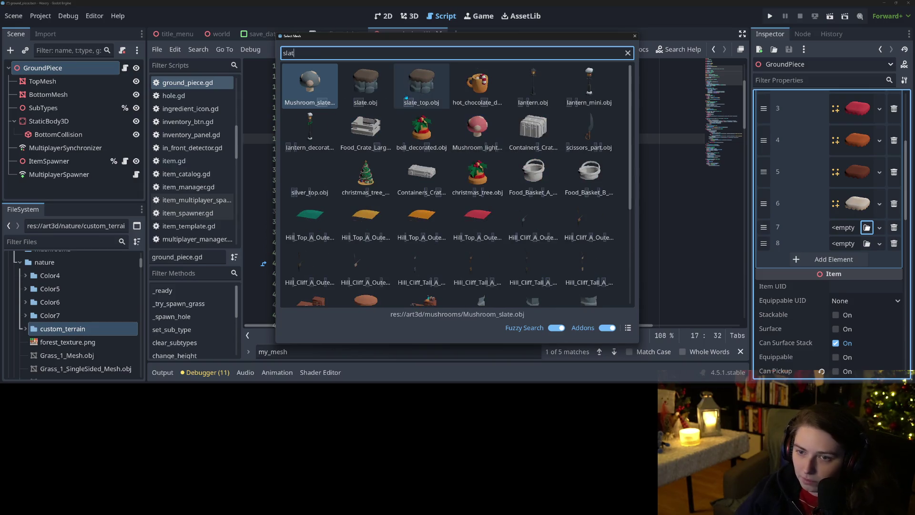
double_click(406, 98)
Assign silver_top to the ninth slot and save the ground_piece scene.
left_click(867, 259)
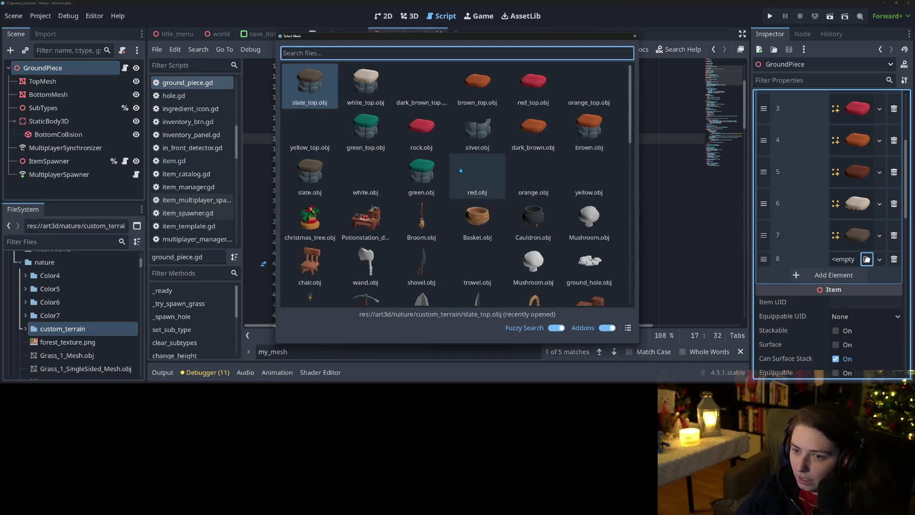
type("silver")
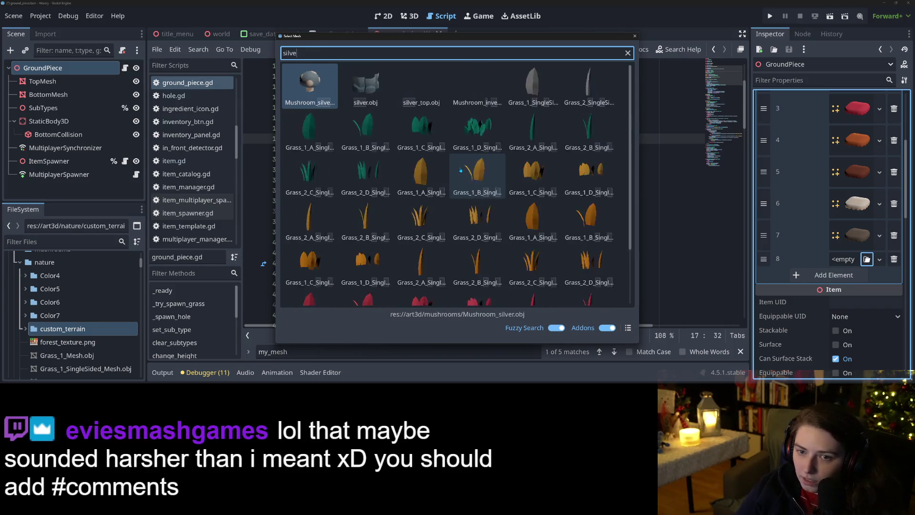
double_click(409, 94)
key("ctrl+s")
scroll(805, 269, "down", 3)
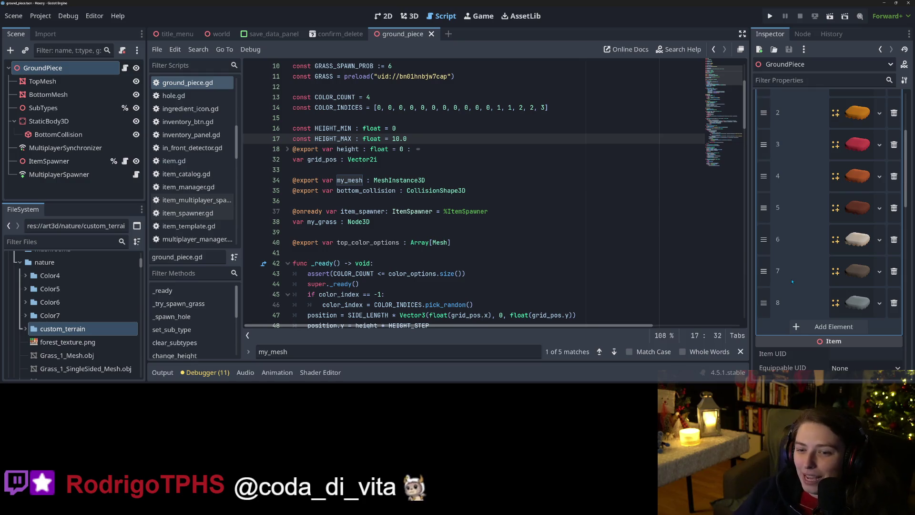
Close the my_mesh find results and read through _try_spawn_grass in ground_piece.gd.
left_click(740, 351)
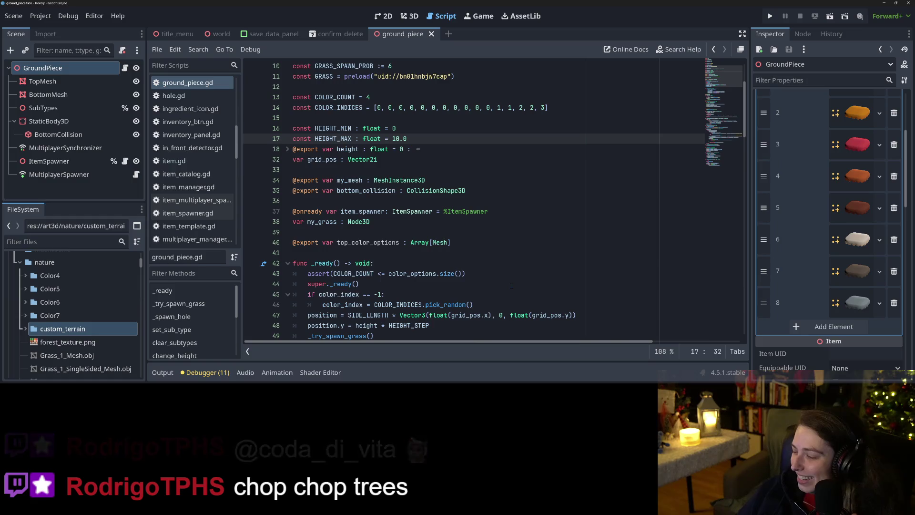
scroll(511, 285, "down", 8)
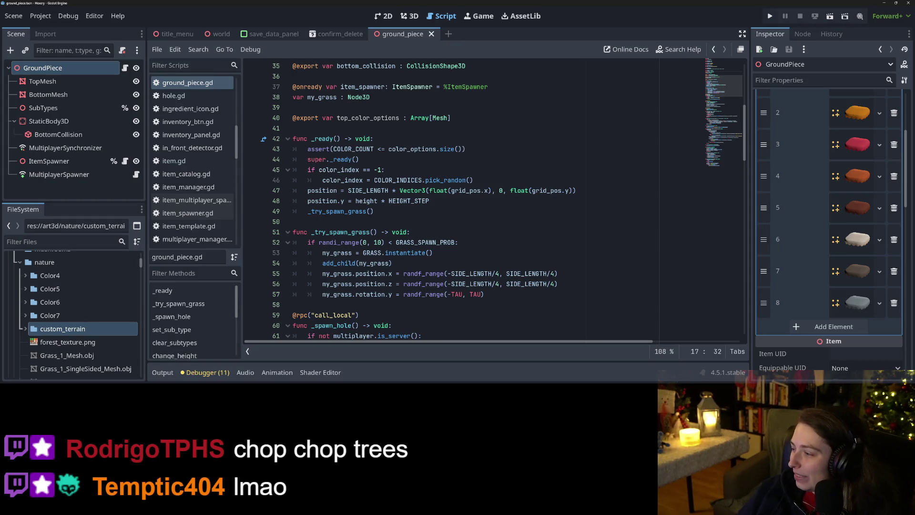
left_click(511, 273)
left_click(511, 291)
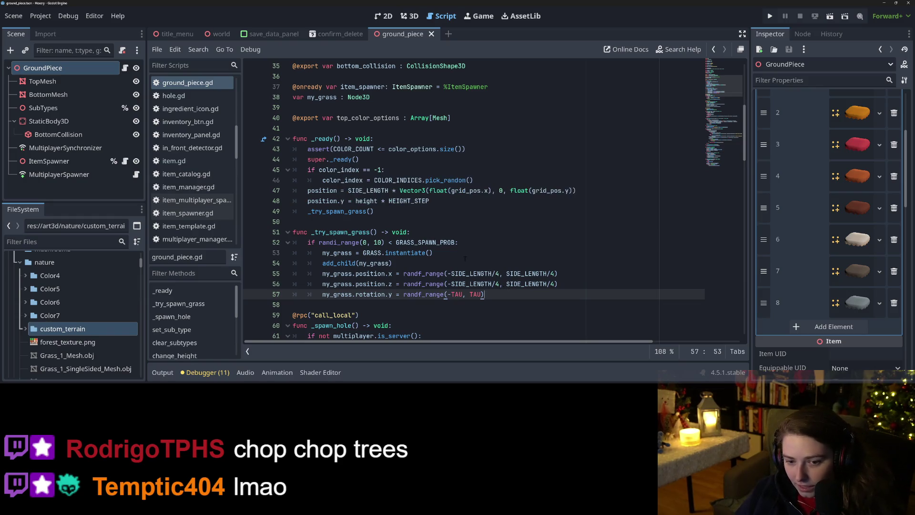
left_click(409, 233)
left_click(431, 253)
left_click(396, 263)
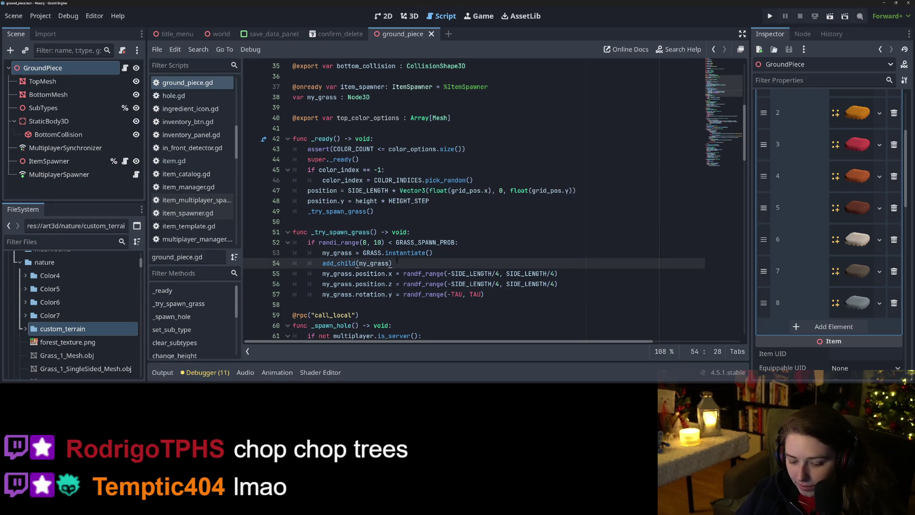
Run the project to test the grass-spawning changes.
scroll(397, 260, "down", 4)
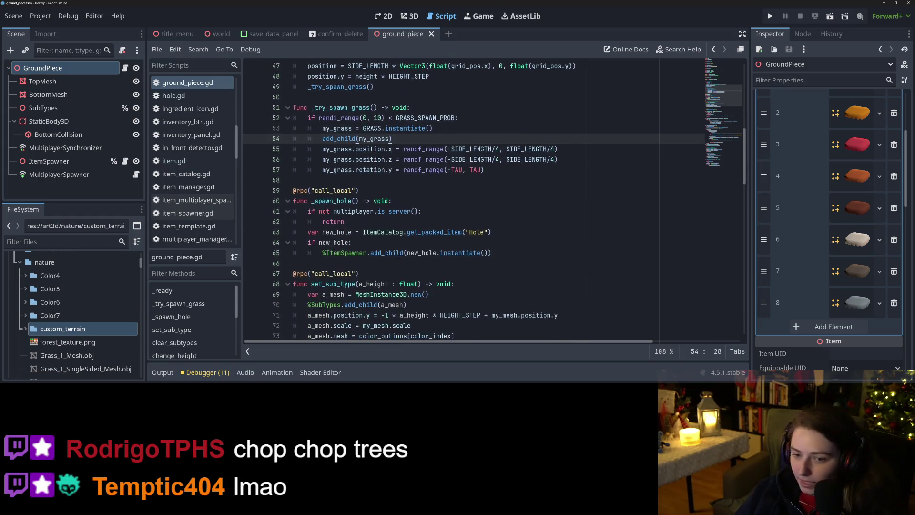
scroll(396, 261, "up", 10)
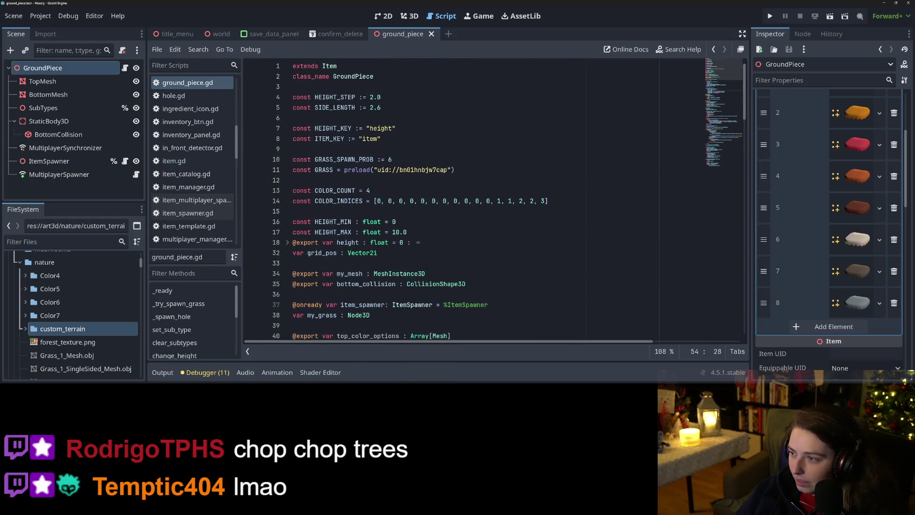
scroll(812, 248, "up", 4)
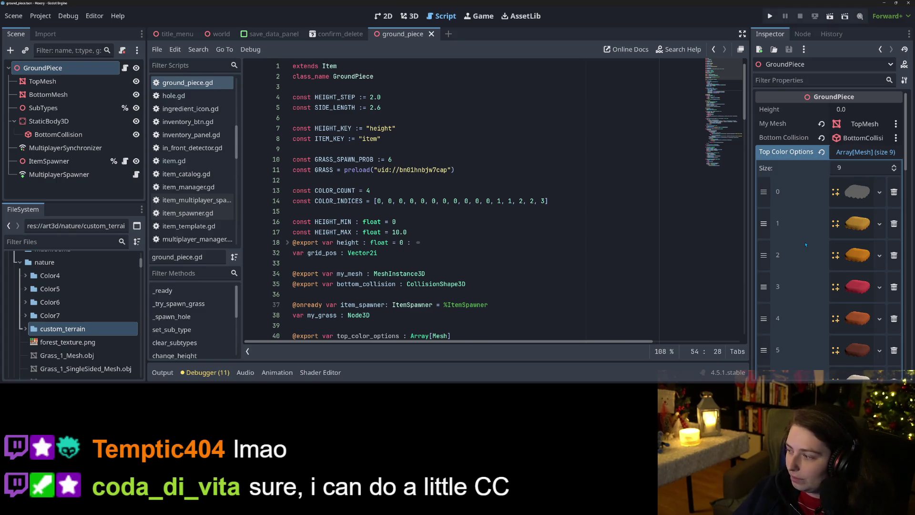
left_click(770, 16)
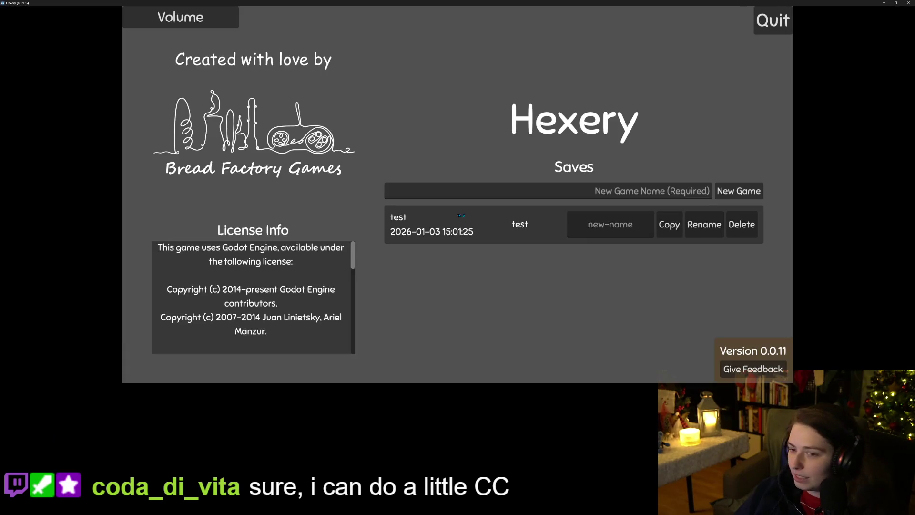
Load the 'test' save from the Saves list on the main menu.
left_click(461, 211)
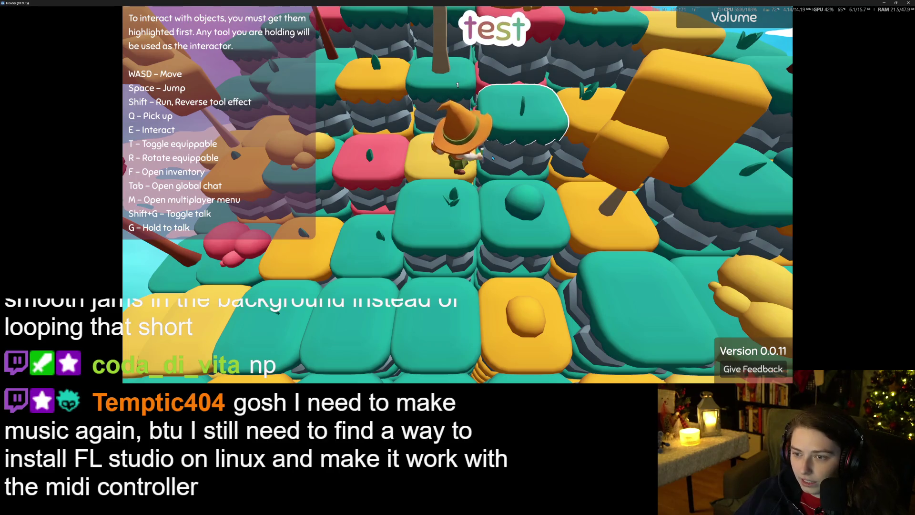
Raise the tile beside the witch into a pillar and cycle it through yellow, red, orange, brown, white and teal.
key("e")
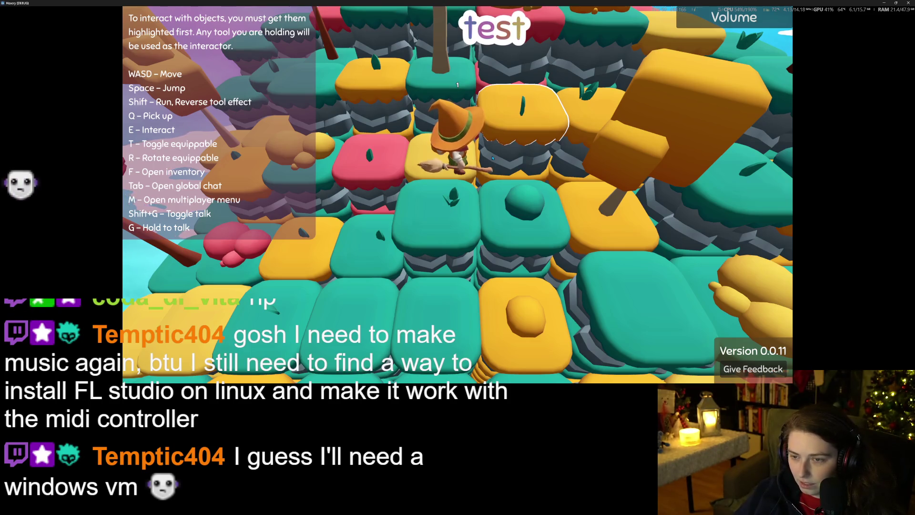
key("e")
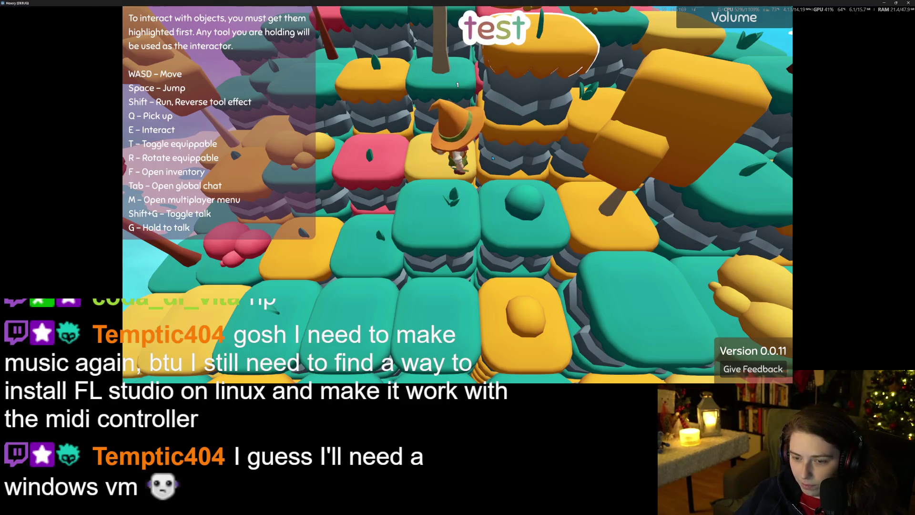
key("e")
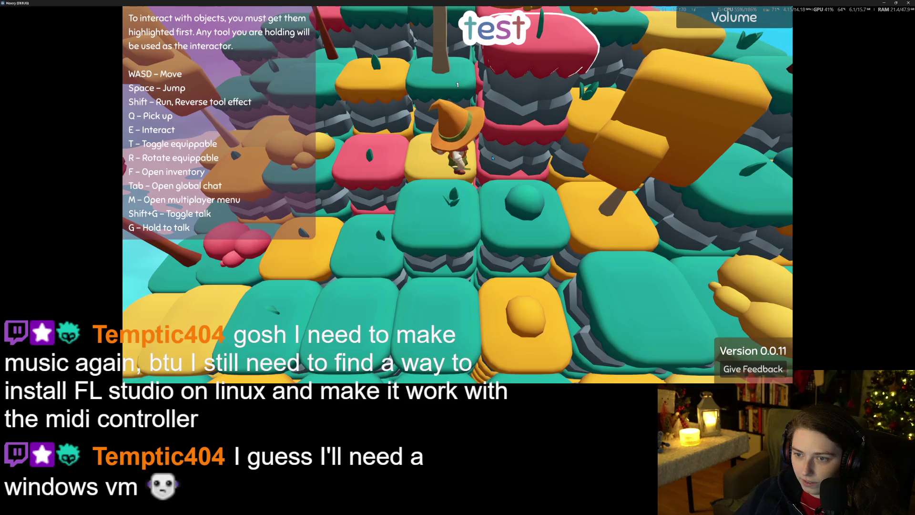
key("e")
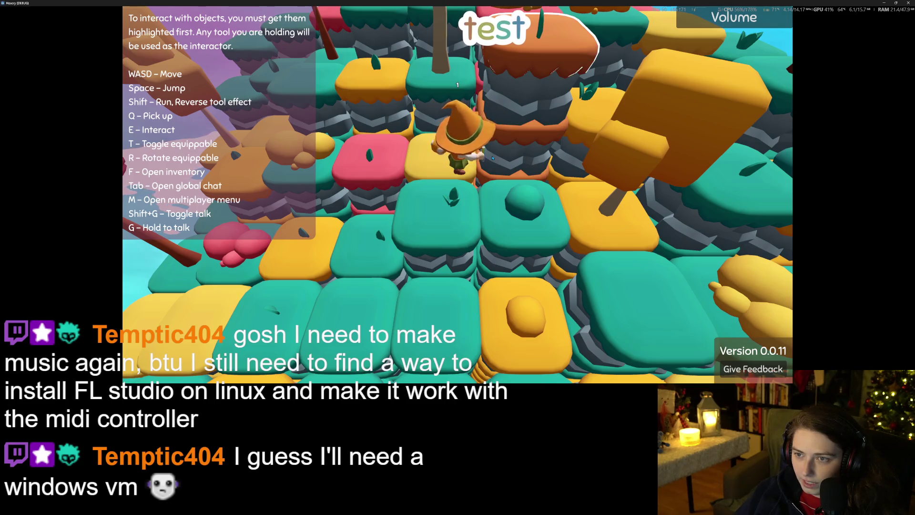
key("e")
key("e")
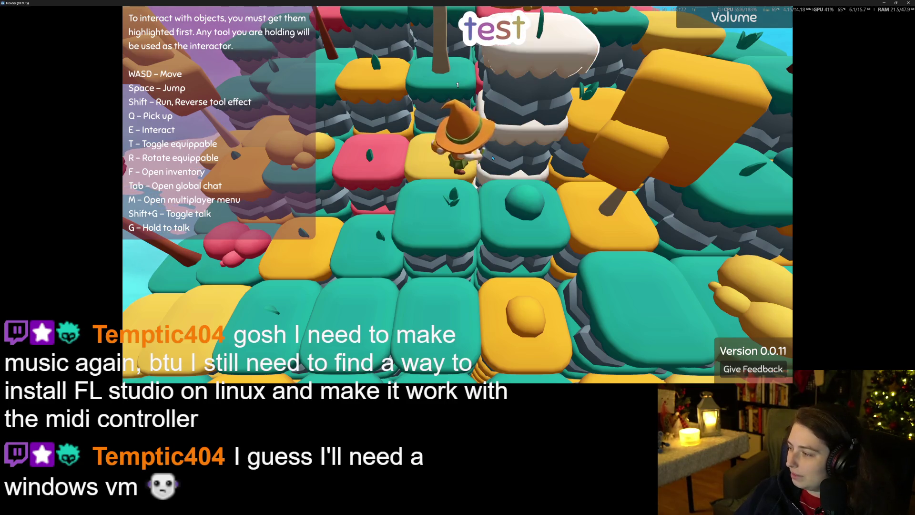
key("e")
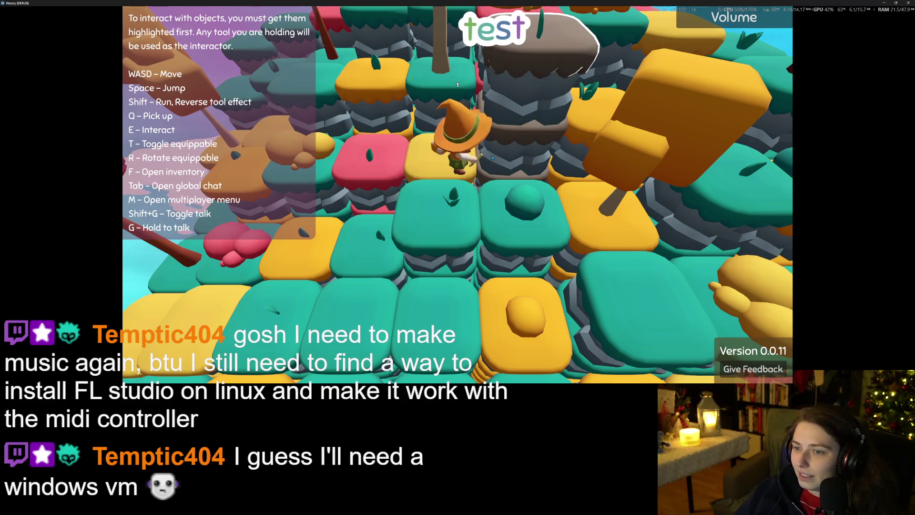
key("e")
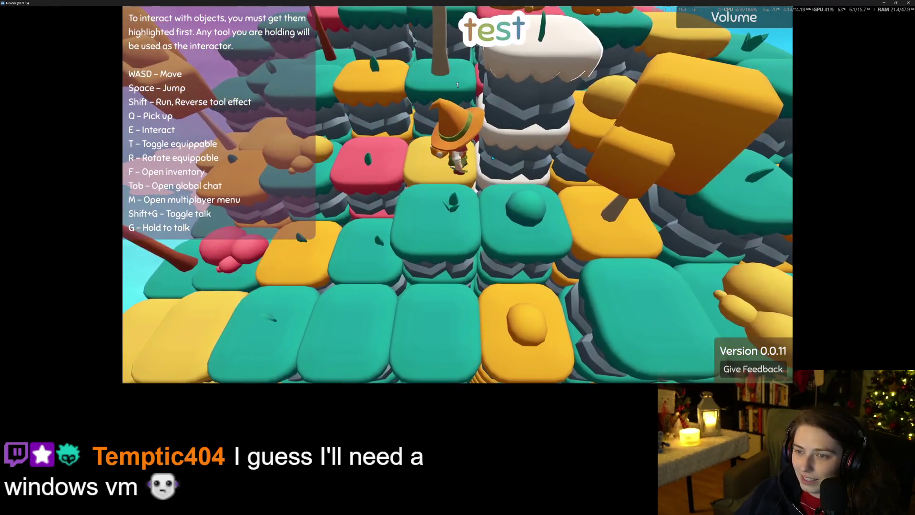
key("shift+e")
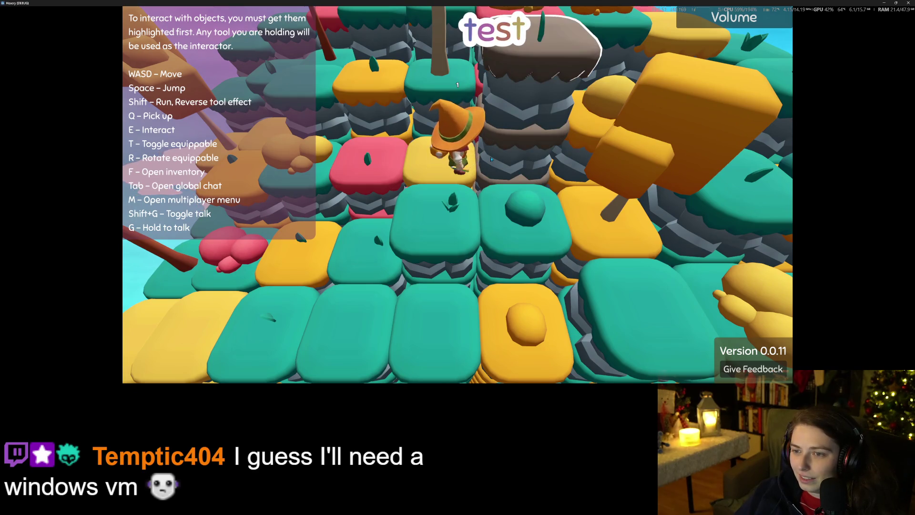
key("e")
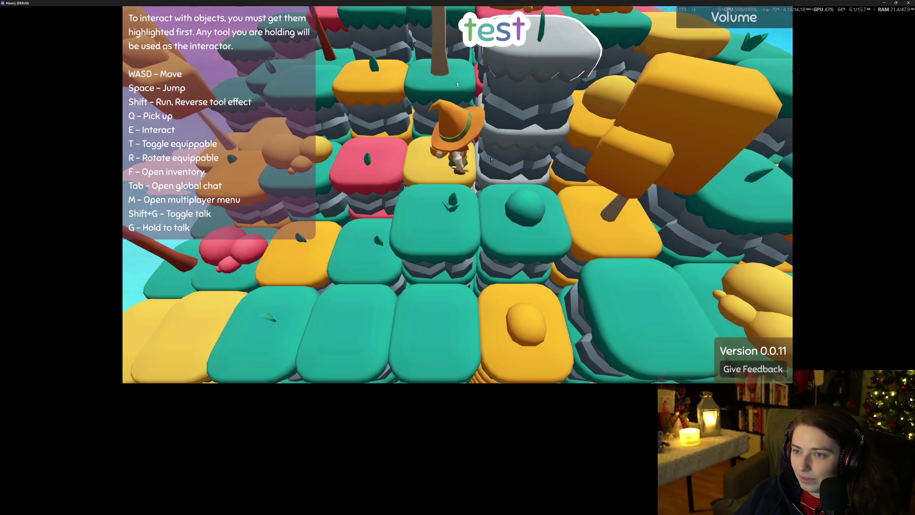
key("e")
Walk the witch around the island with WASD, through the trees and back onto the yellow tile.
key("a")
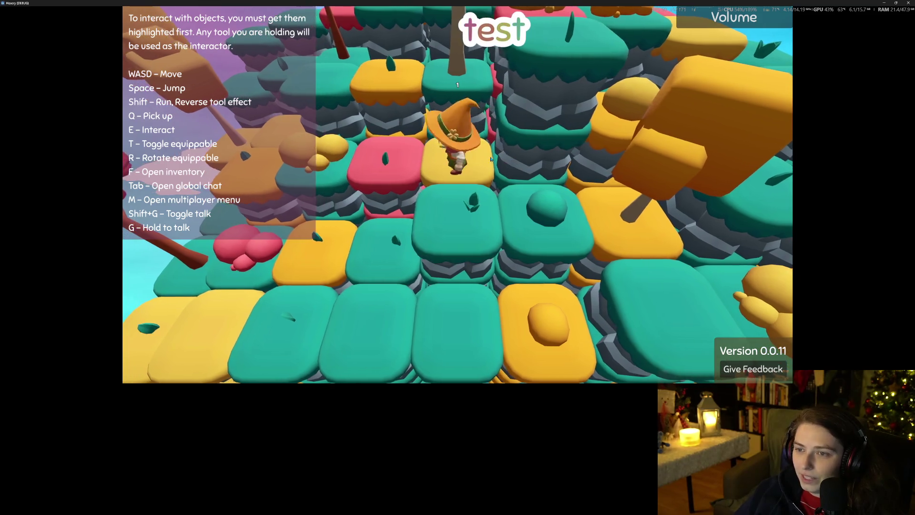
scroll(490, 159, "down", 3)
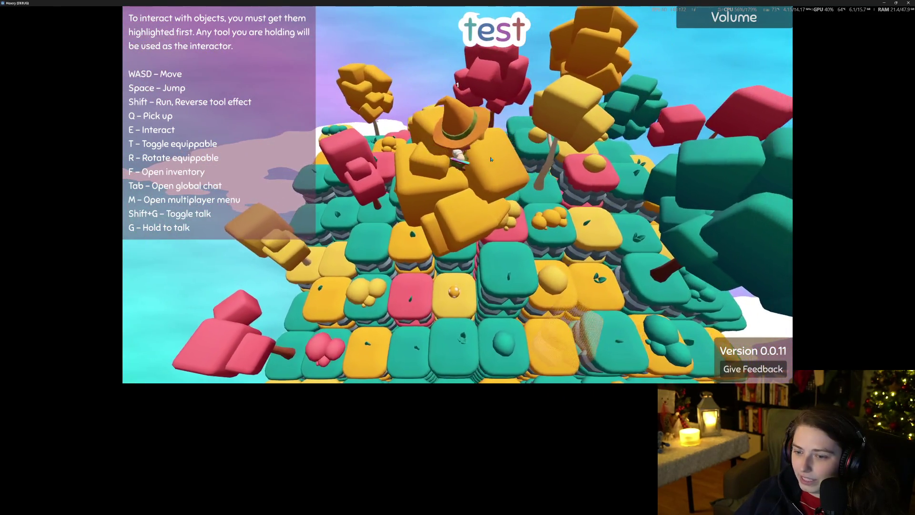
key("w")
key("a")
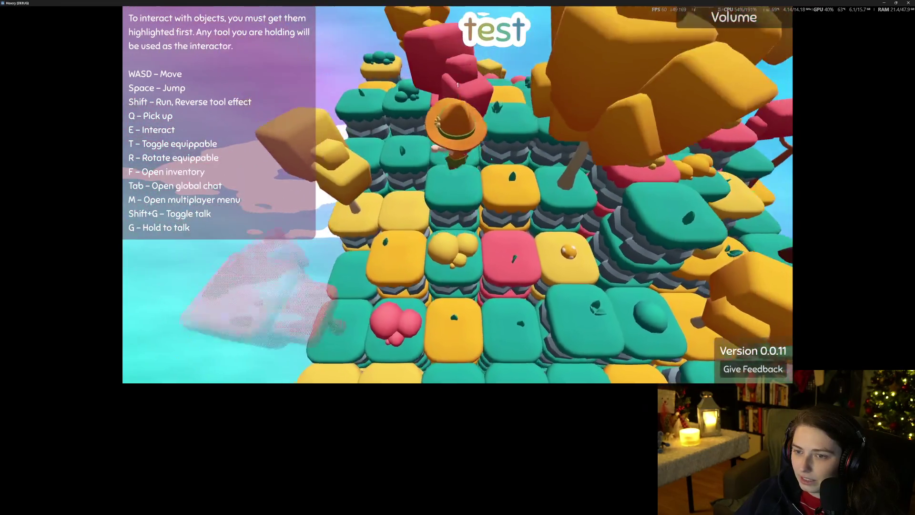
key("w")
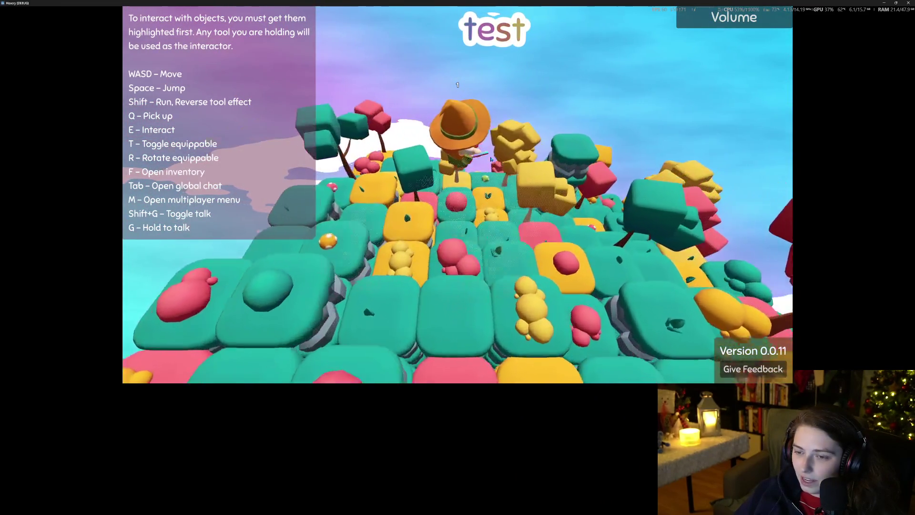
key("s")
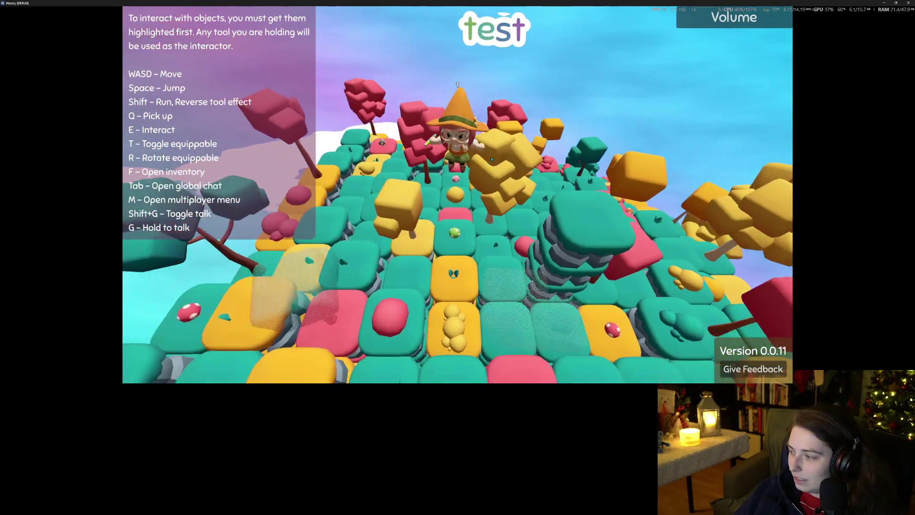
key("s")
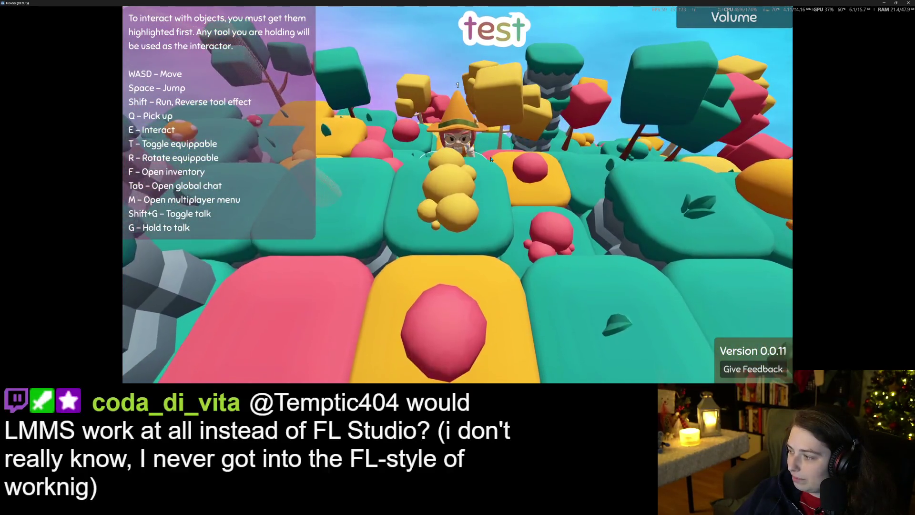
key("s")
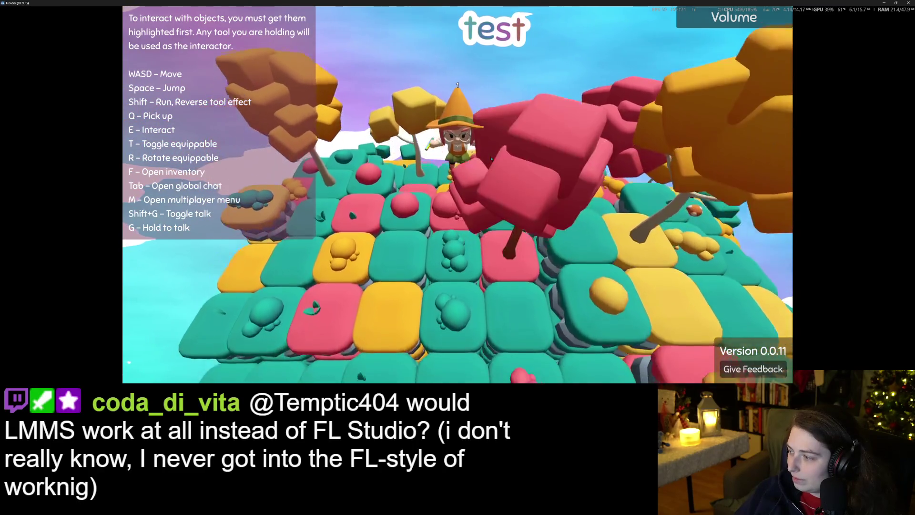
key("s")
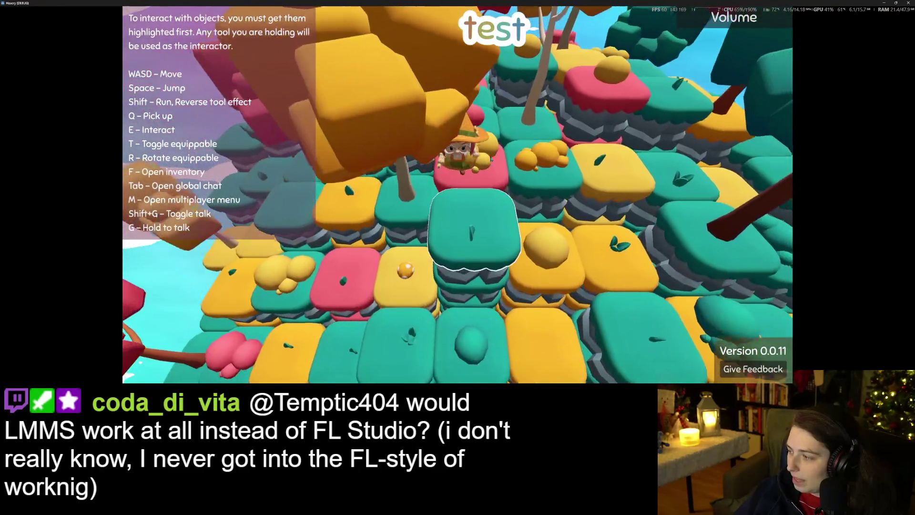
key("w")
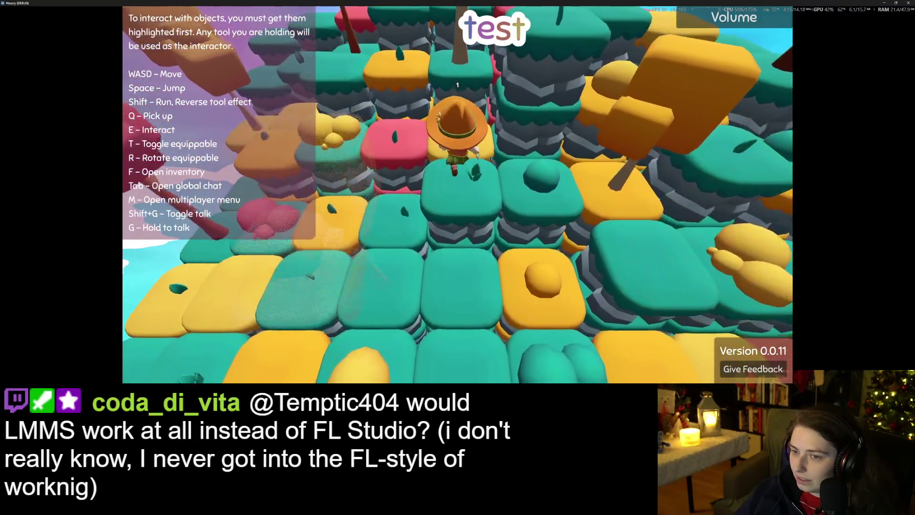
key("w")
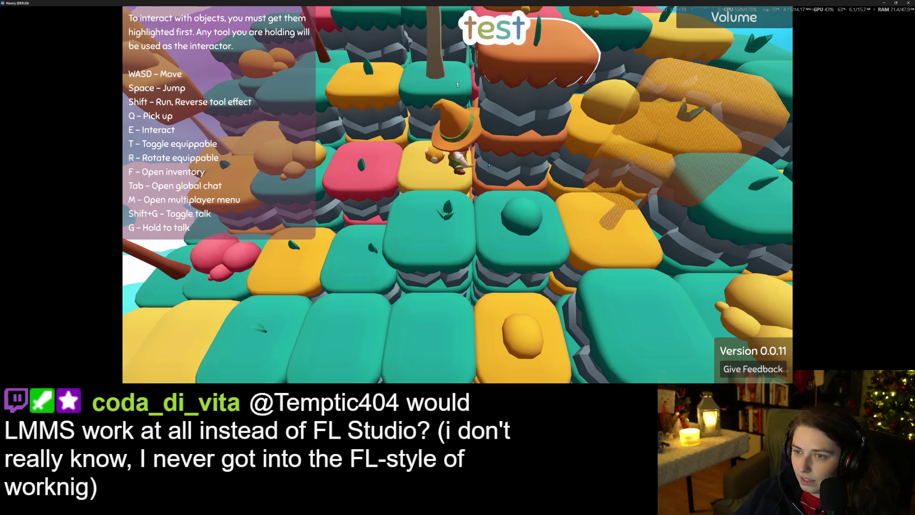
scroll(488, 165, "down", 8)
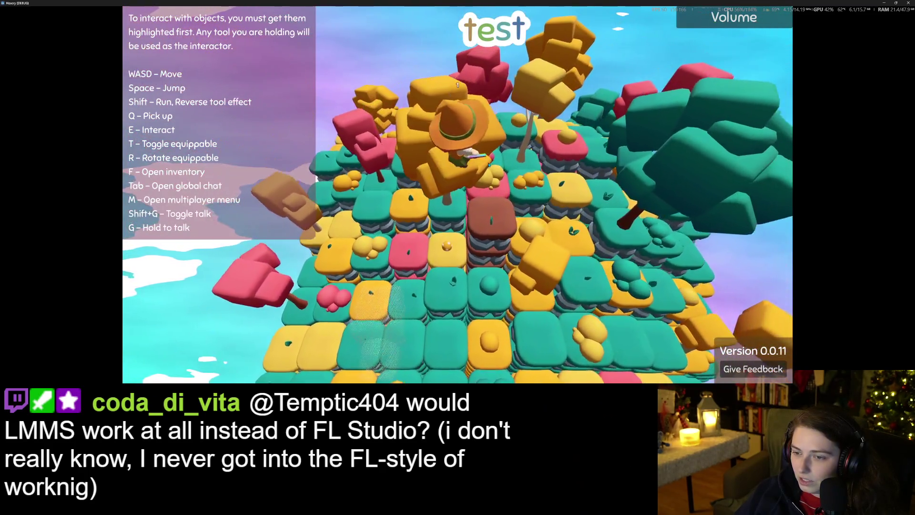
scroll(489, 165, "up", 8)
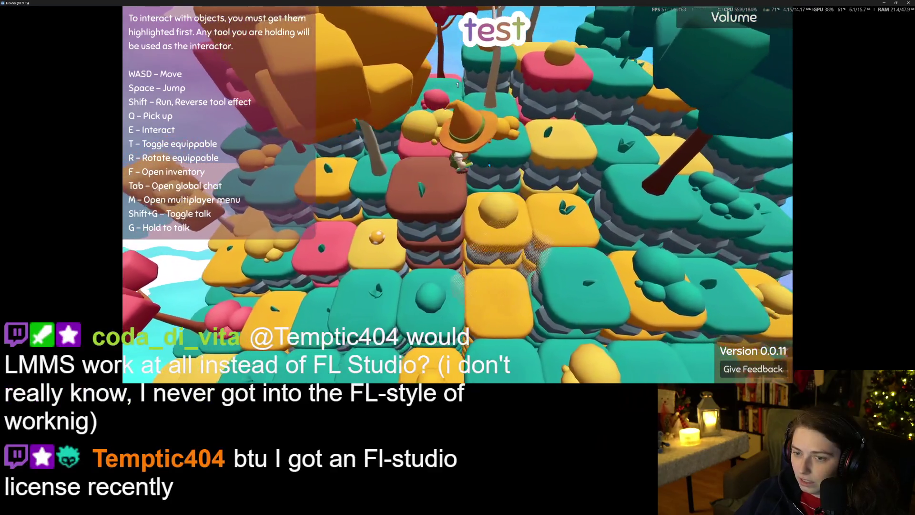
scroll(488, 164, "down", 4)
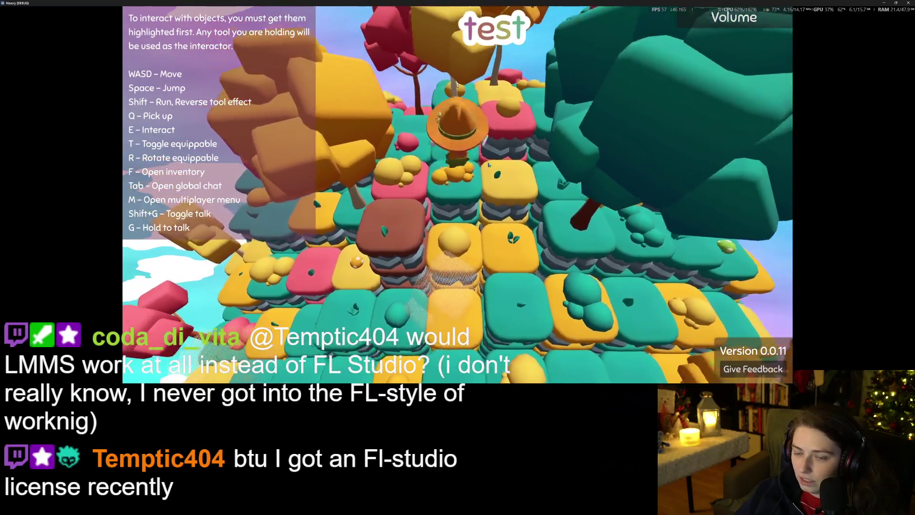
scroll(488, 164, "up", 5)
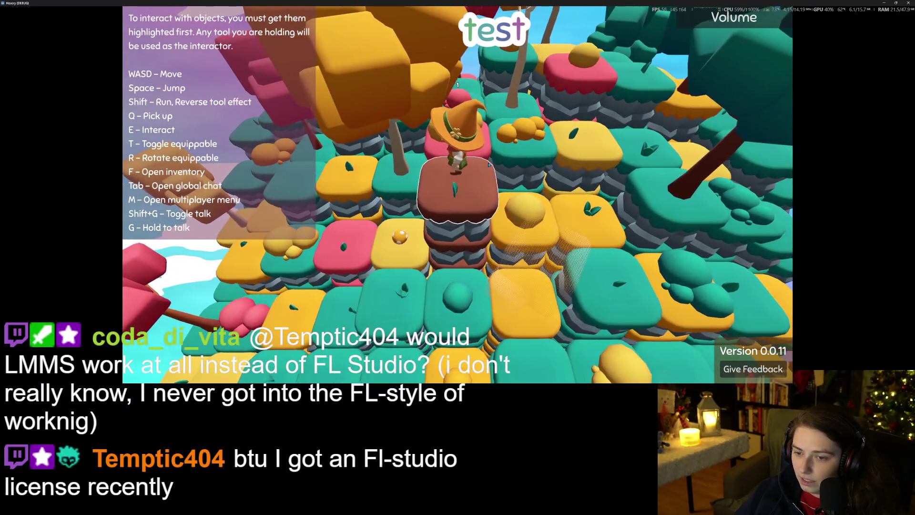
scroll(489, 164, "down", 2)
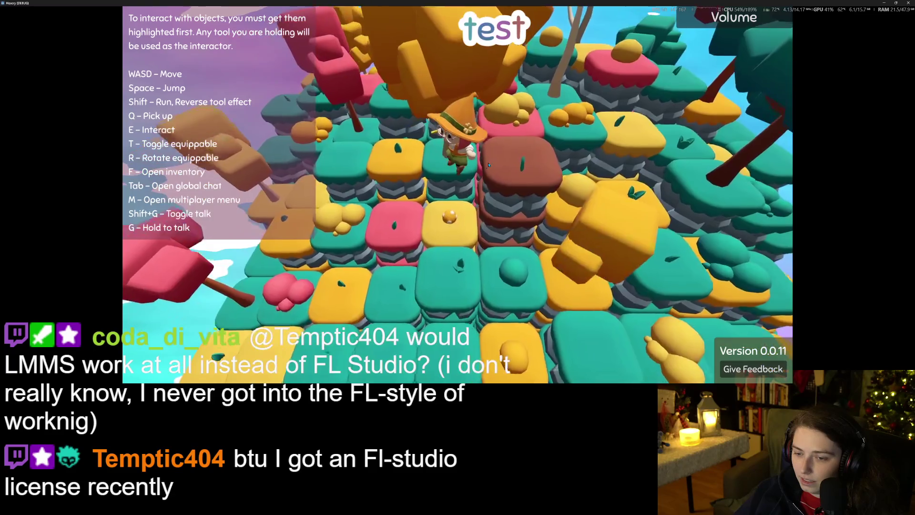
scroll(488, 164, "up", 6)
scroll(489, 165, "down", 6)
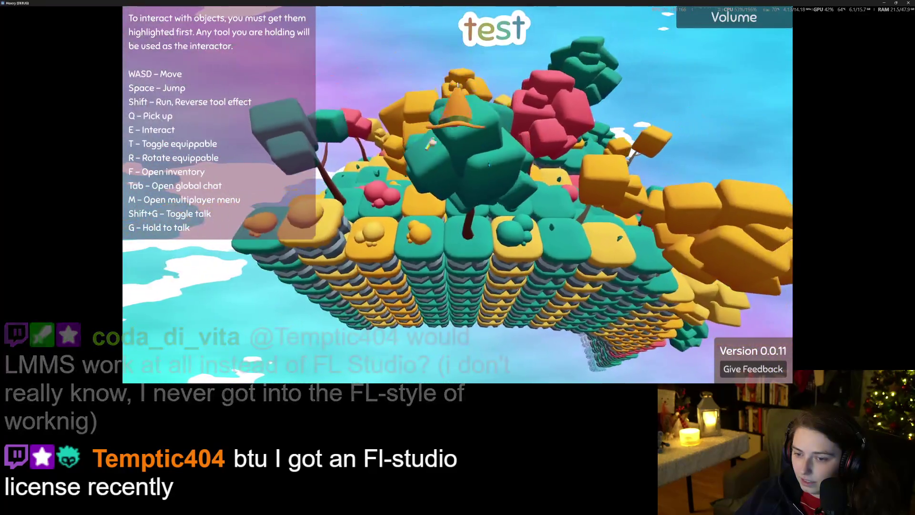
Recolour the column under the witch yellow then orange, and the neighbouring column brown.
scroll(488, 165, "up", 2)
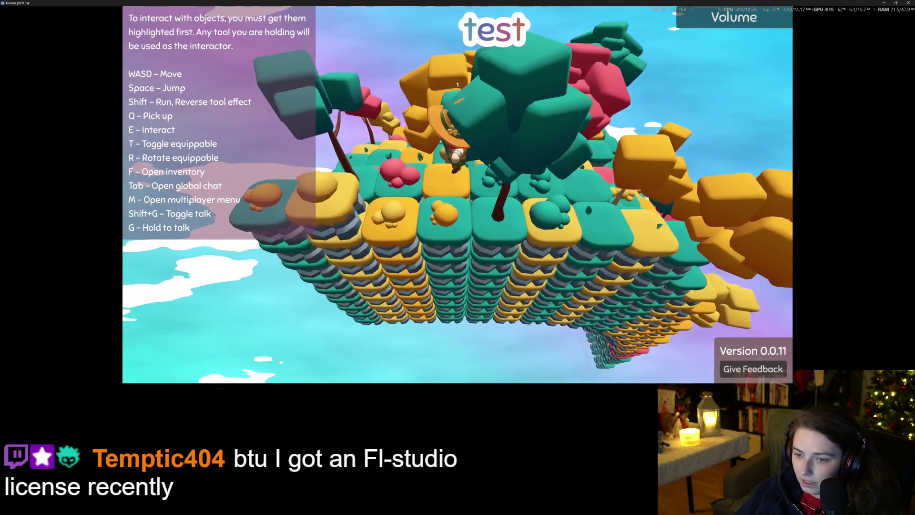
scroll(488, 164, "up", 2)
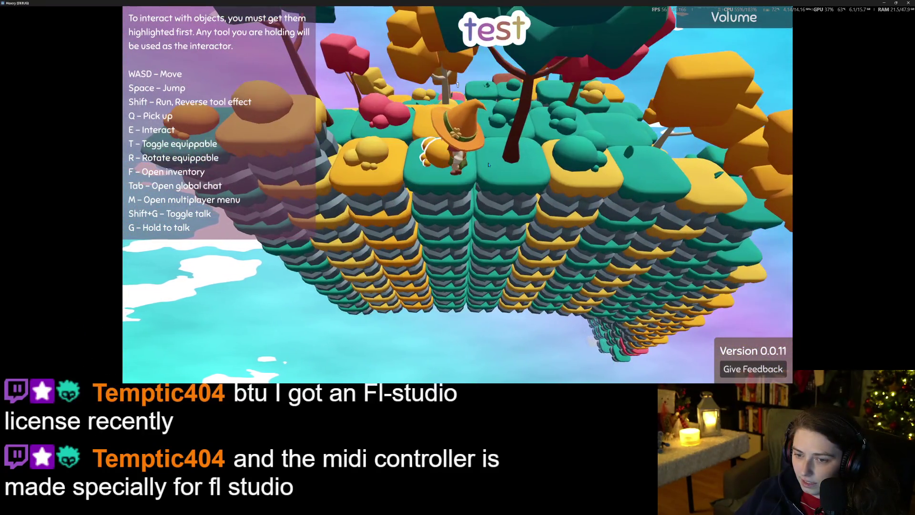
key("e")
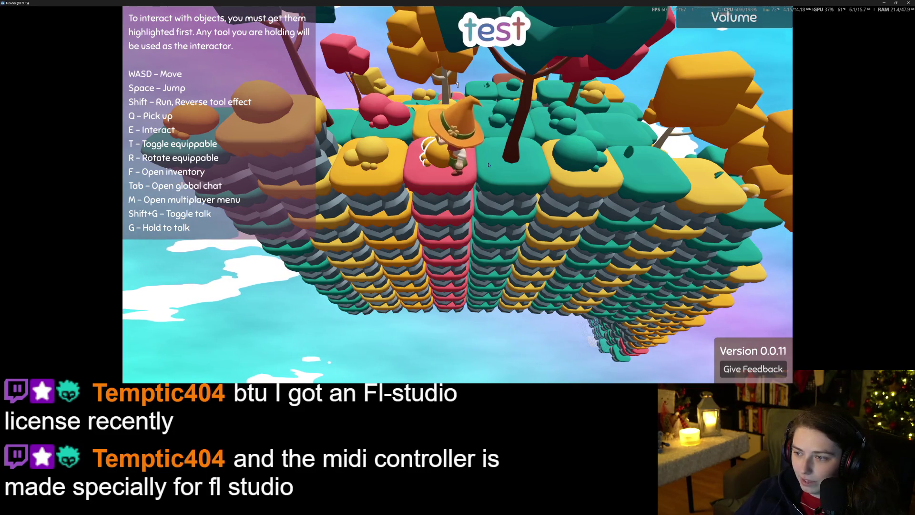
key("e")
key("d")
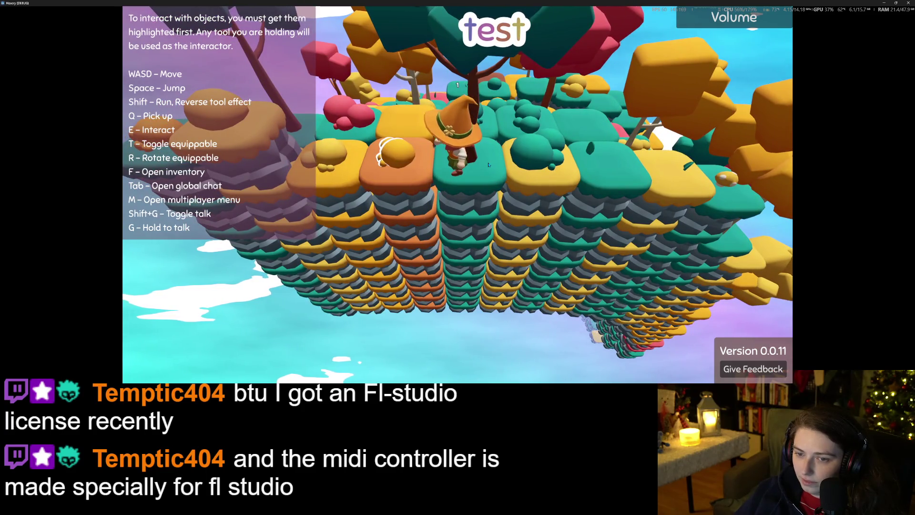
key("e")
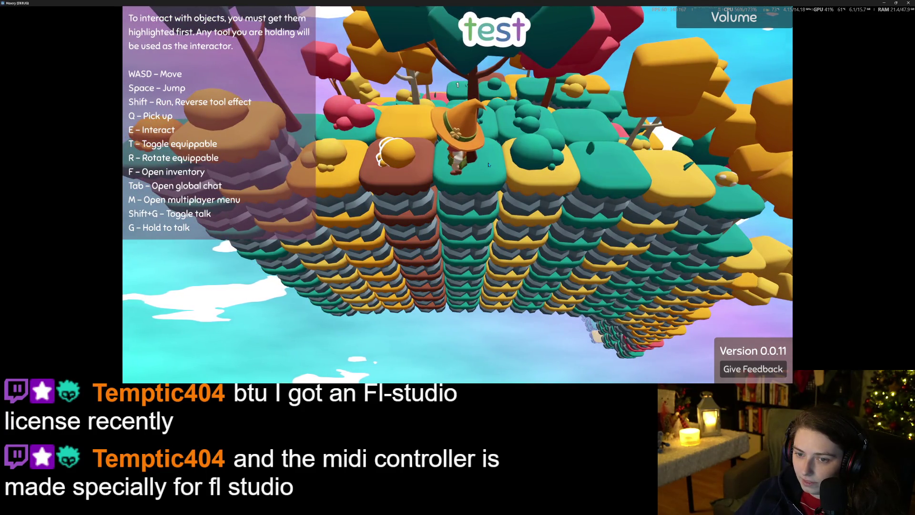
key("e")
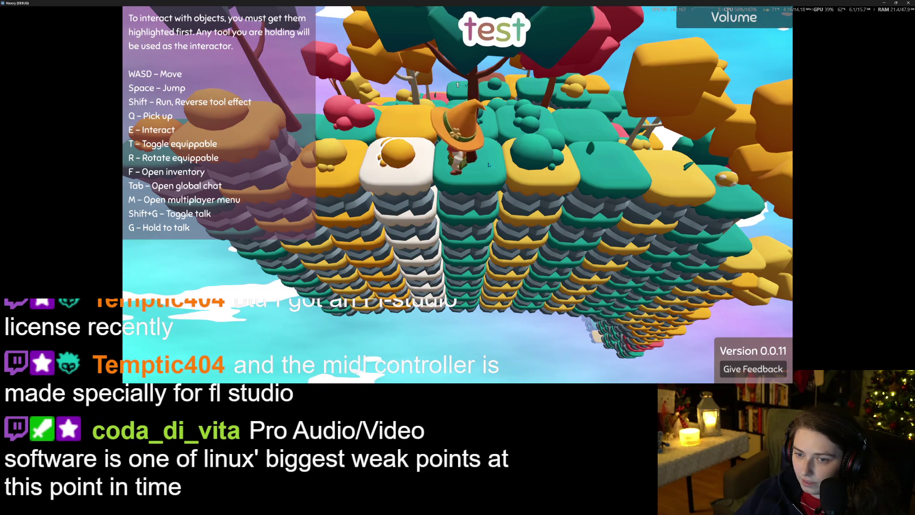
key("e")
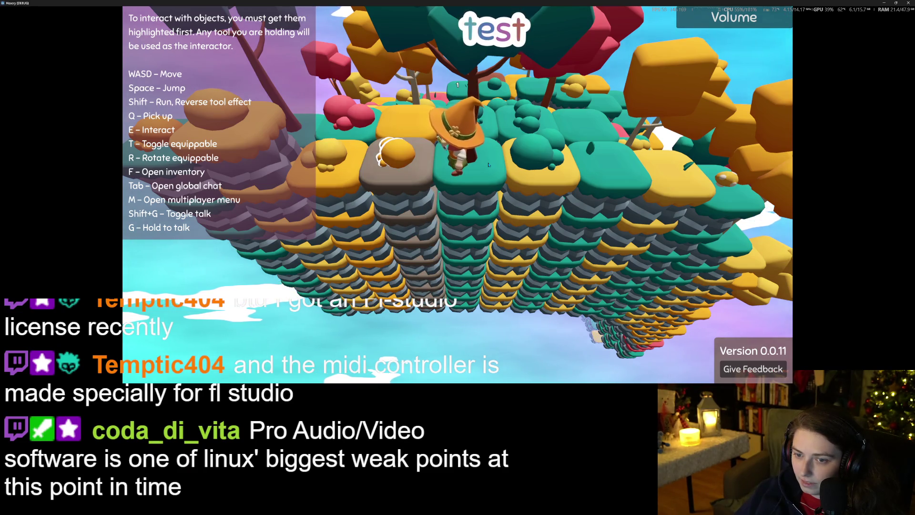
Walk to other tiles and cycle more tile columns through white and brown.
key("a")
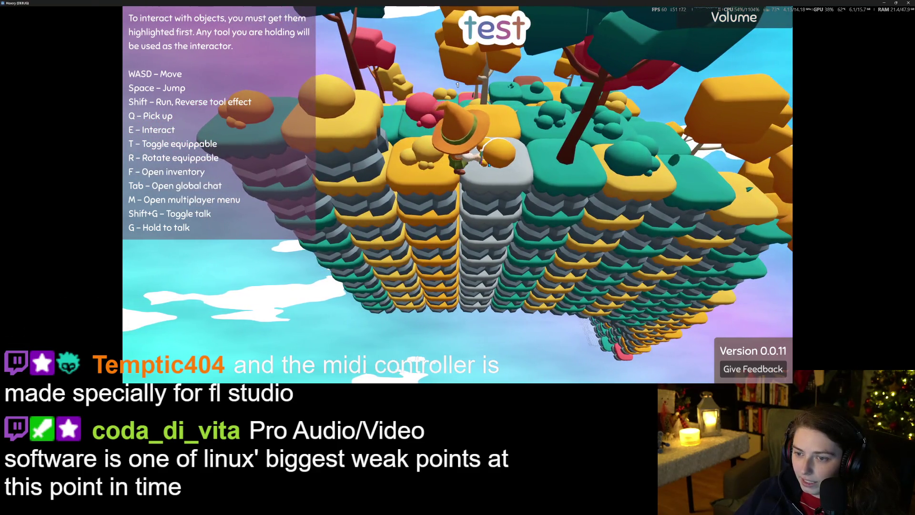
key("e")
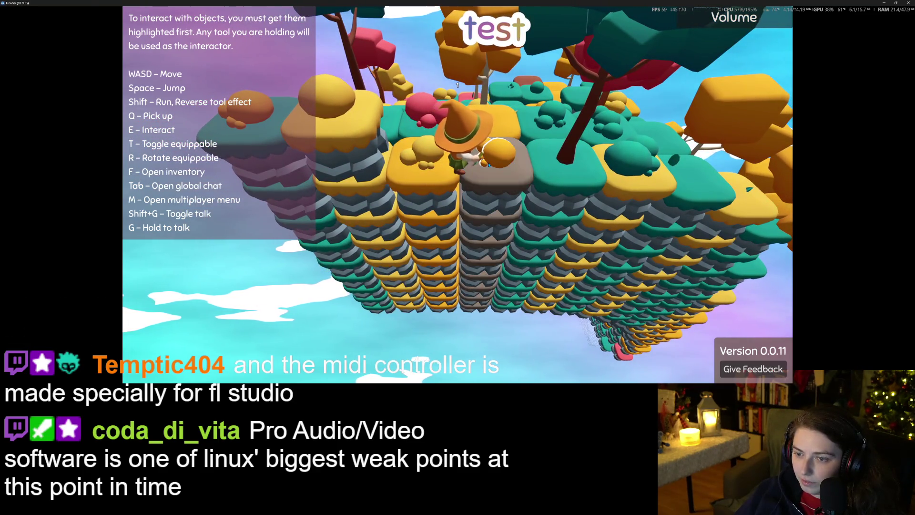
key("e")
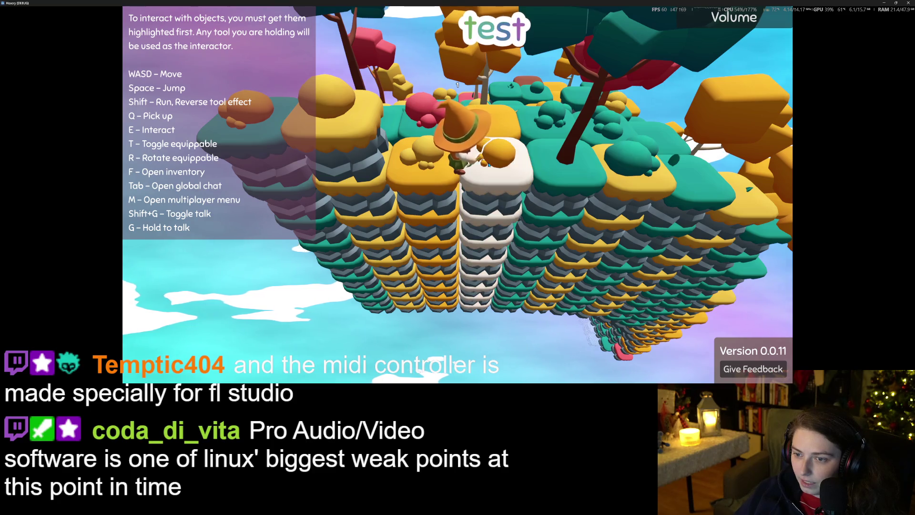
key("e")
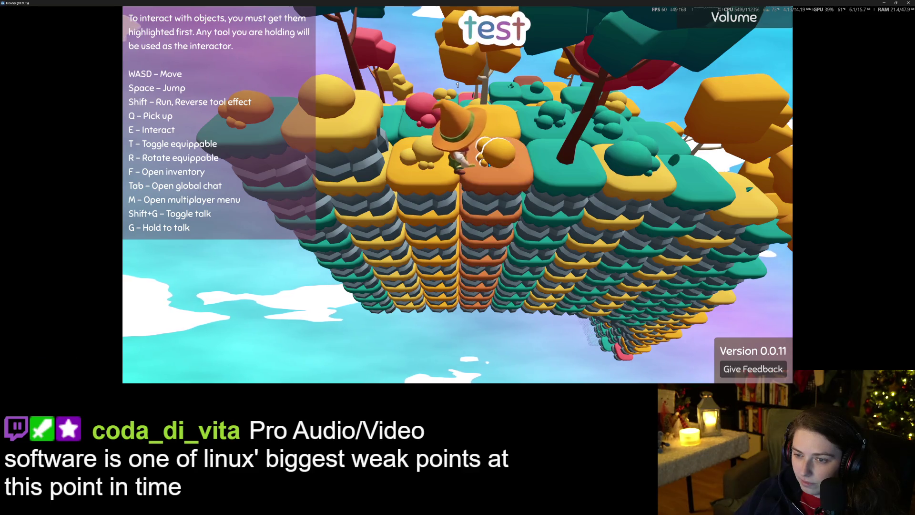
key("w")
key("d")
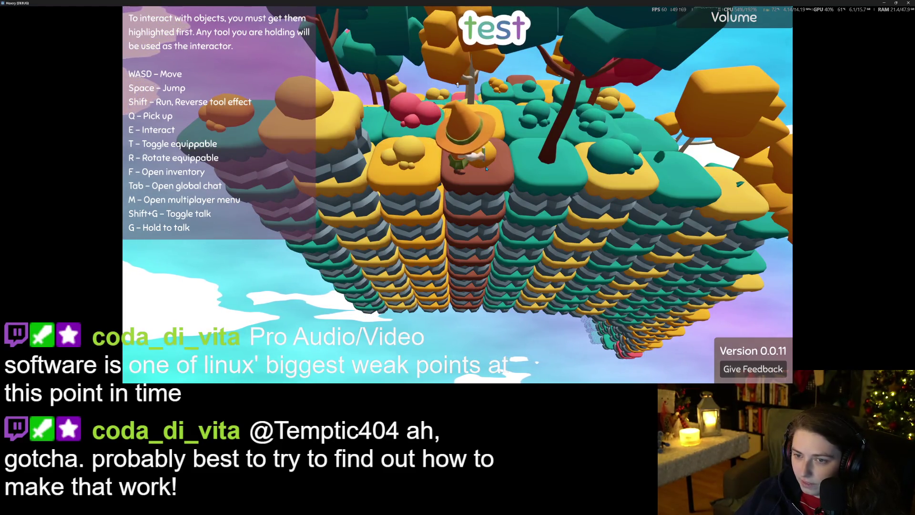
key("e")
key("e")
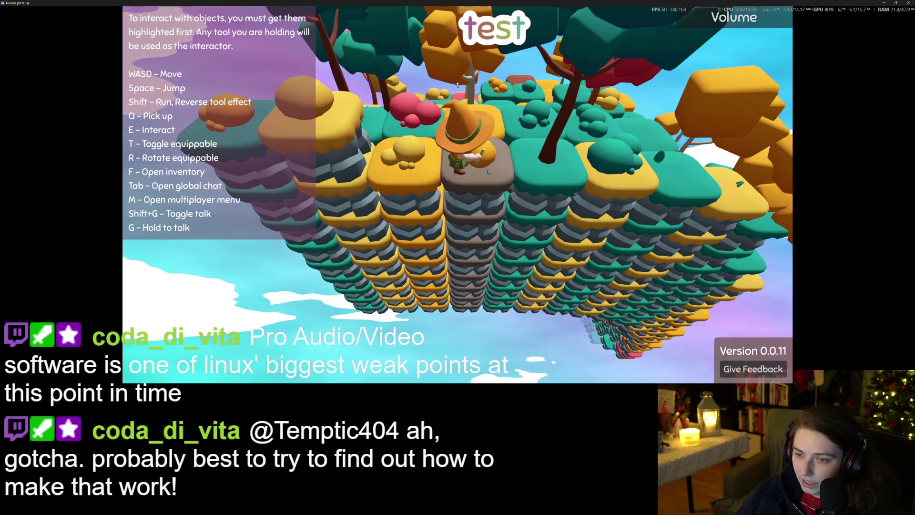
key("e")
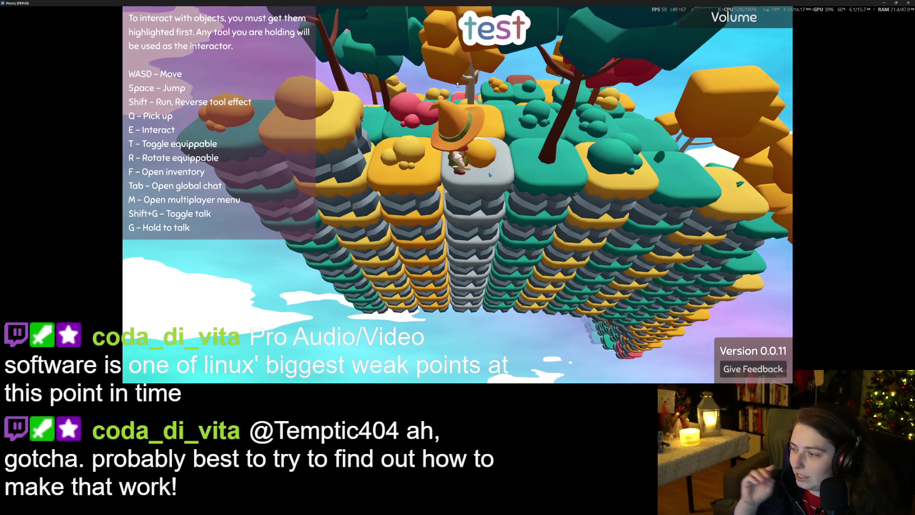
Switch to the shovel, view the island top-down, walk across it, then stop the game.
key("t")
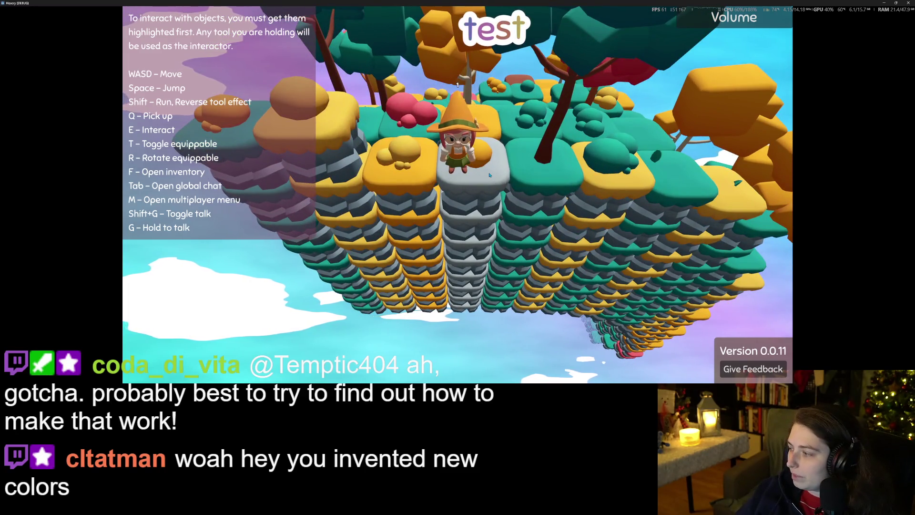
left_click_drag(484, 174, 586, 255)
key("d")
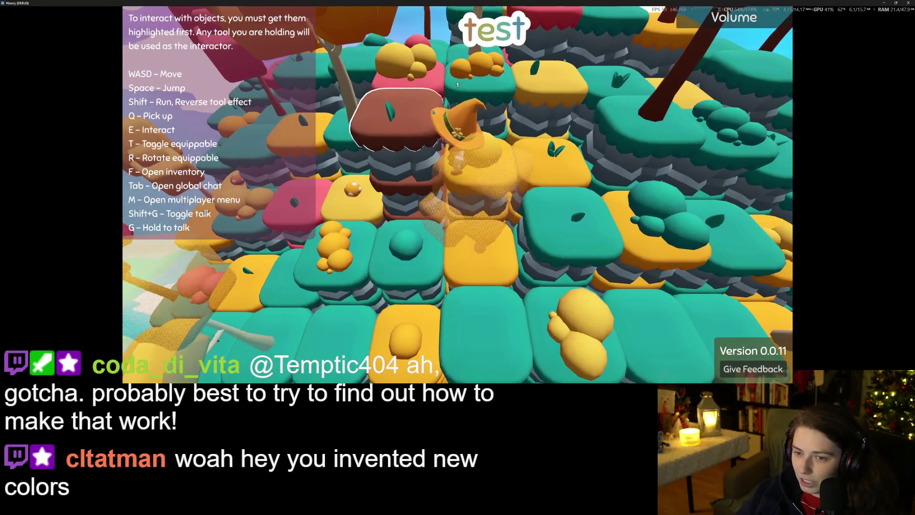
key("w")
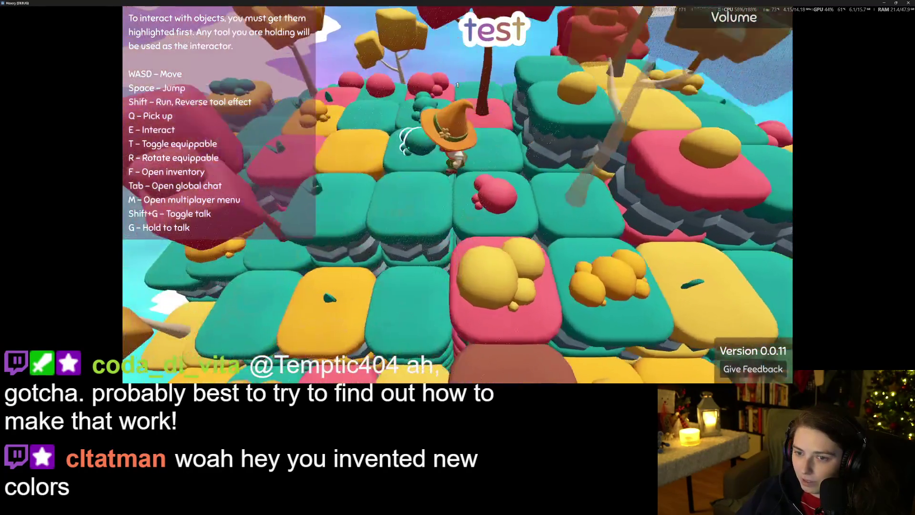
key("w")
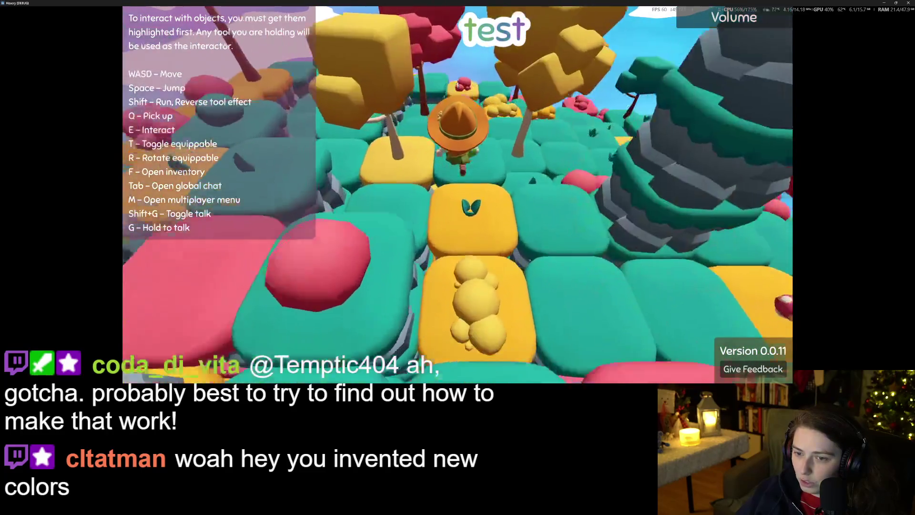
key("w")
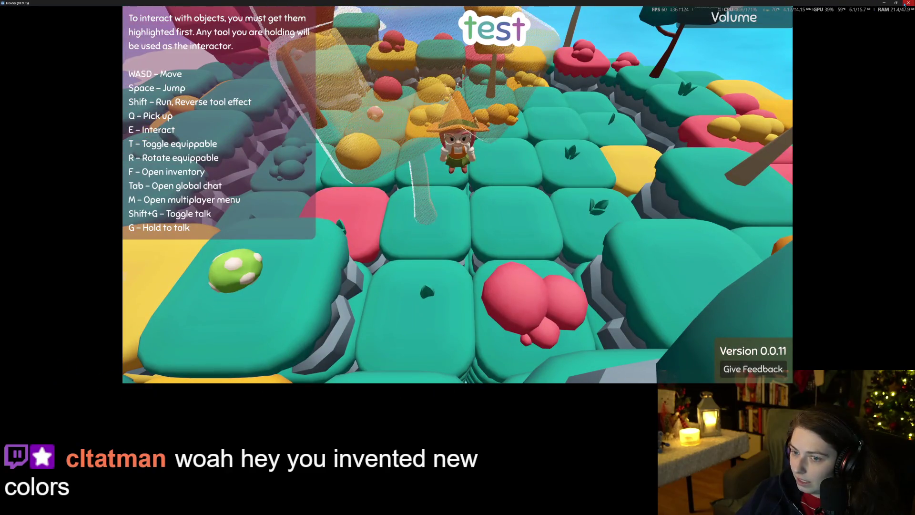
left_click(905, 3)
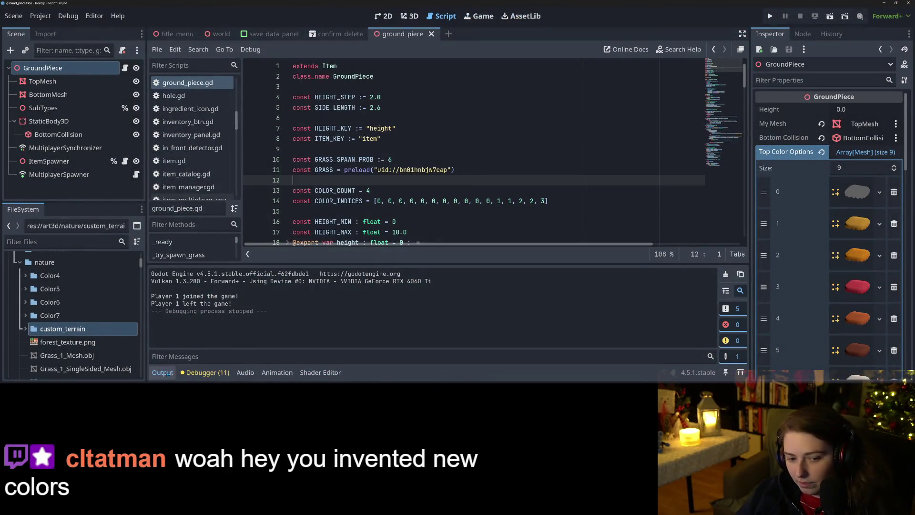
Filter the FileSystem for 'floor' and open the wood_floor.tscn scene.
left_click(162, 372)
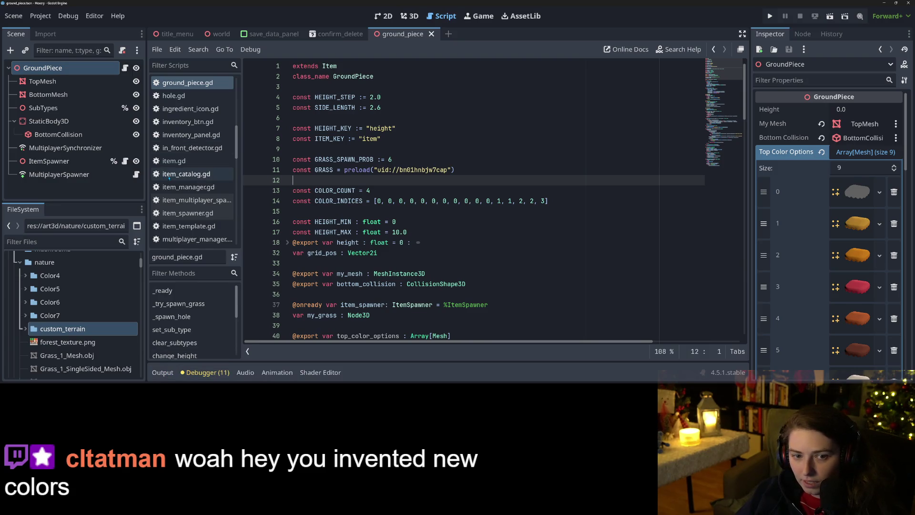
scroll(169, 177, "down", 10)
scroll(170, 178, "down", 5)
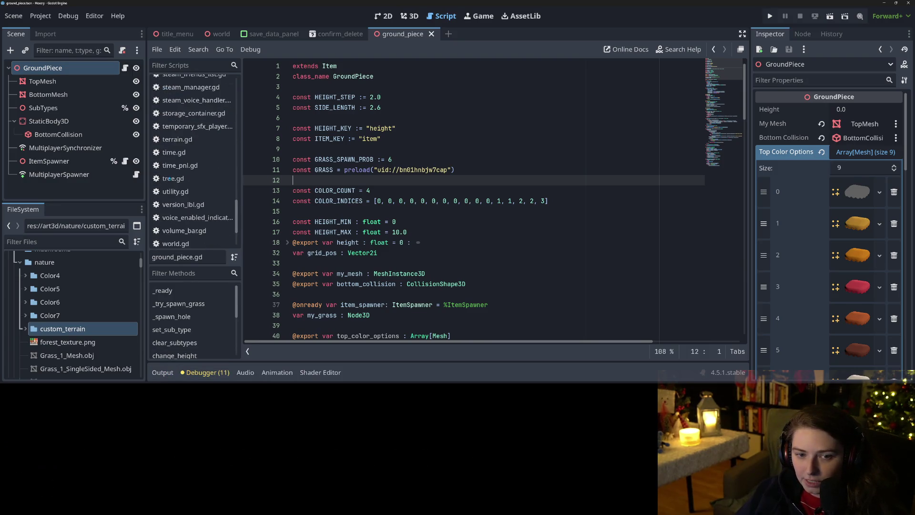
scroll(192, 208, "up", 8)
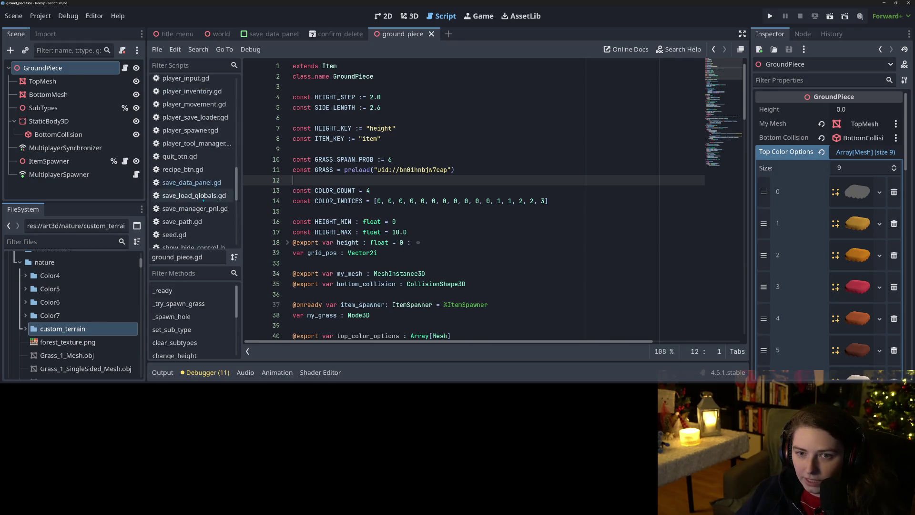
left_click(52, 242)
type("ground")
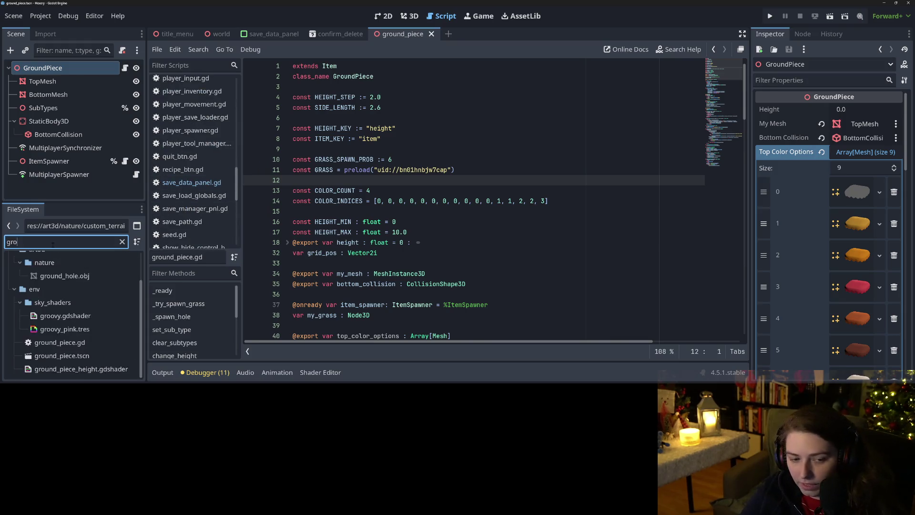
key("BackSpace")
key("BackSpace")
key("BackSpace")
type("floor")
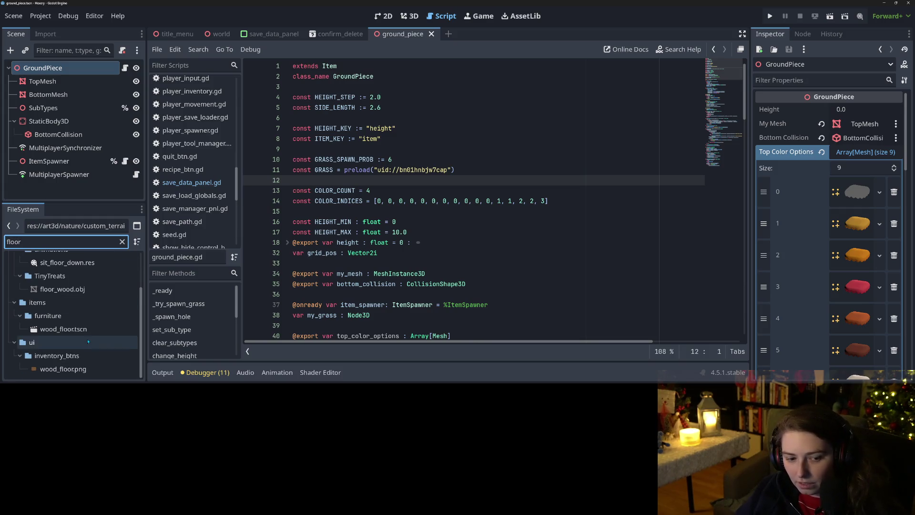
double_click(63, 329)
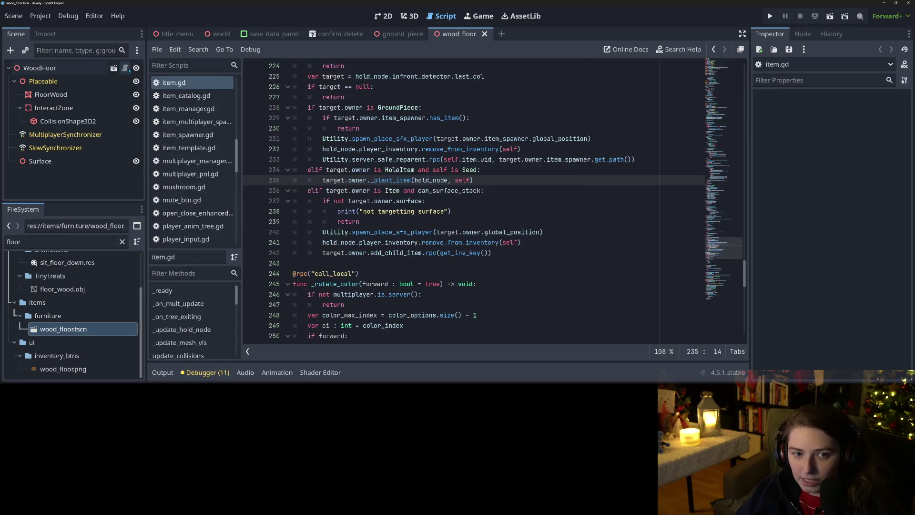
Extend the WoodFloor node's script into a new floor_piece.gd.
right_click(91, 68)
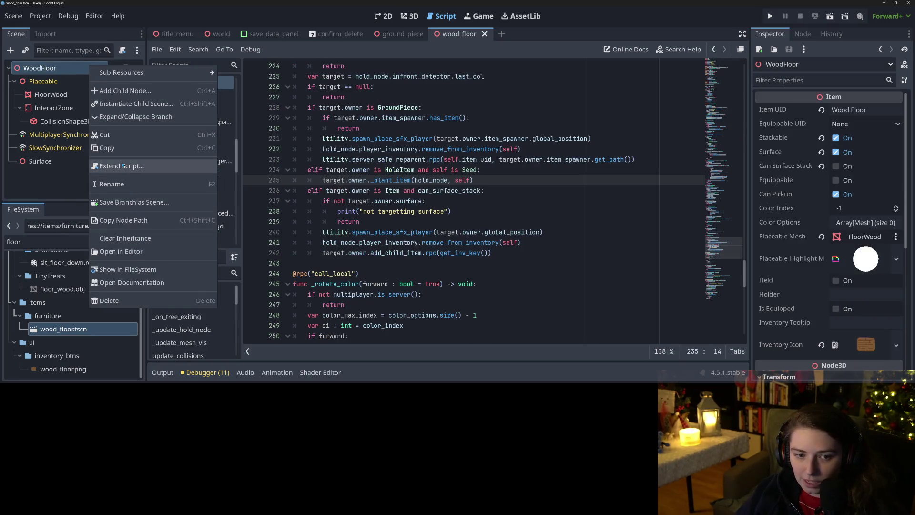
left_click(133, 166)
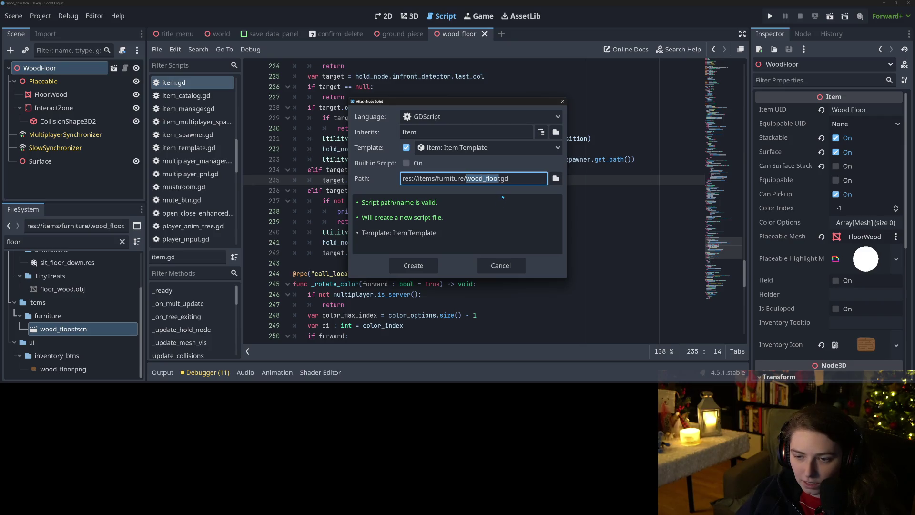
type("f")
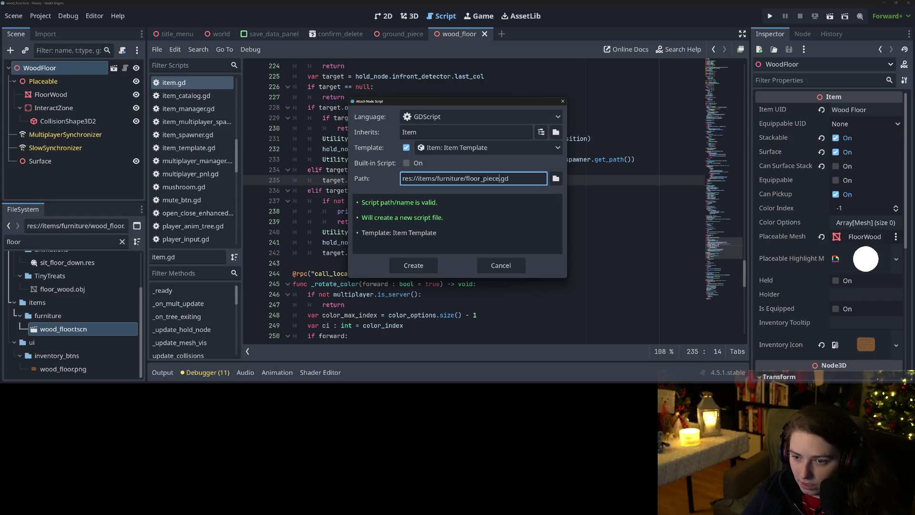
key("Return")
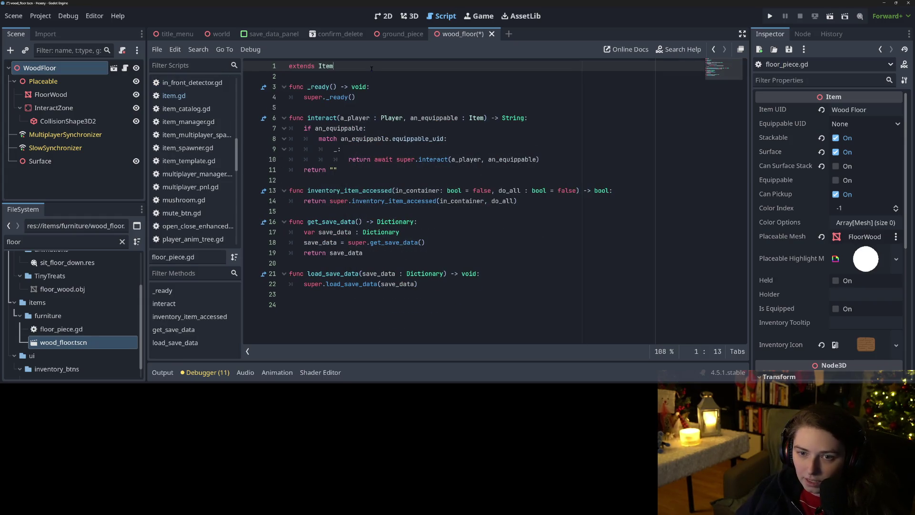
Add 'class_name FloorPiece' below extends Item and save.
left_click(372, 68)
key("Return")
type("lass_name FloorPiece")
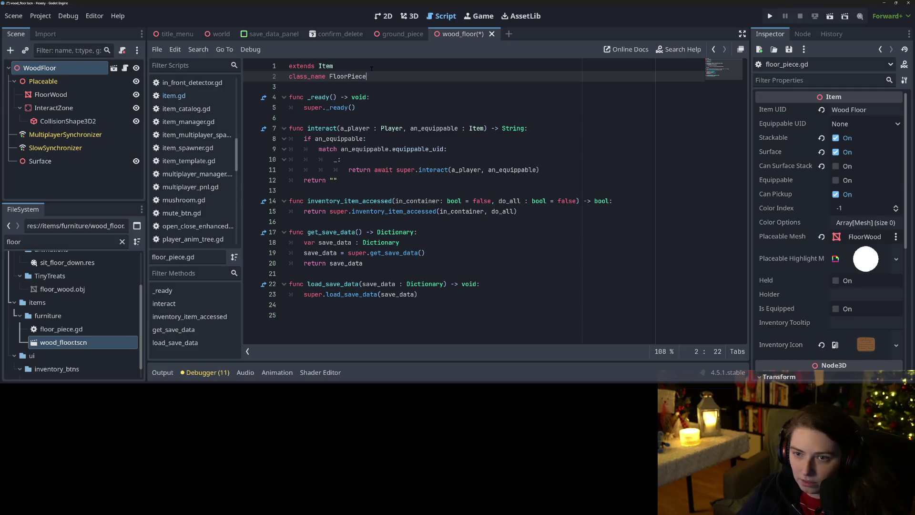
key("ctrl+s")
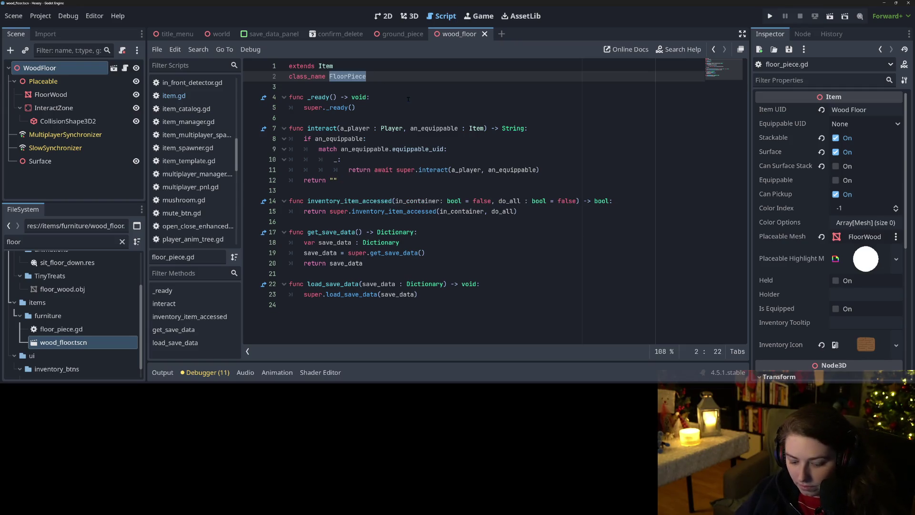
scroll(207, 194, "up", 3)
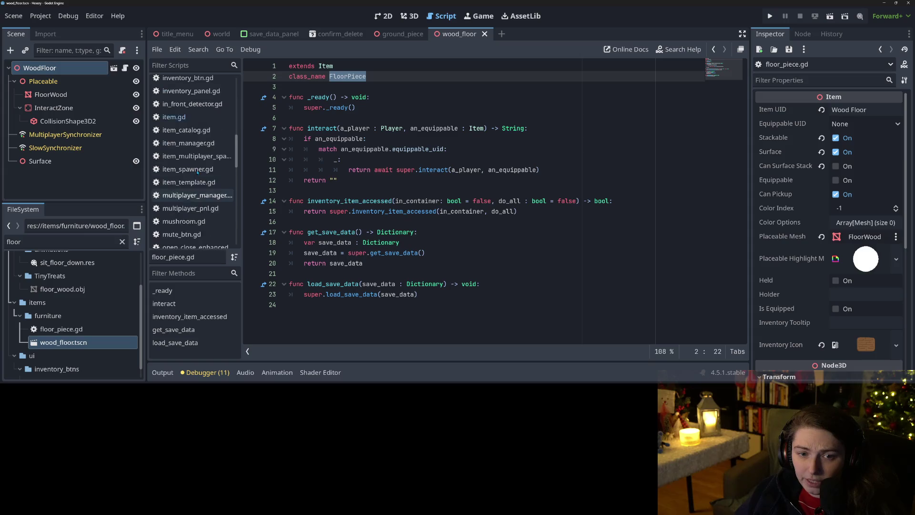
Open item_spawner.gd and review add_item's null, Item and ItemTree checks on lines 27–37.
left_click(208, 194)
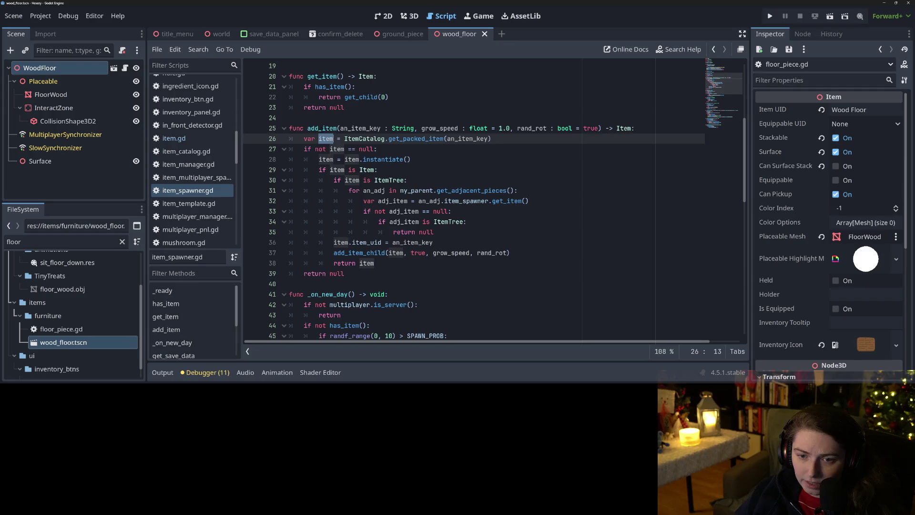
left_click(325, 138)
left_click(320, 159)
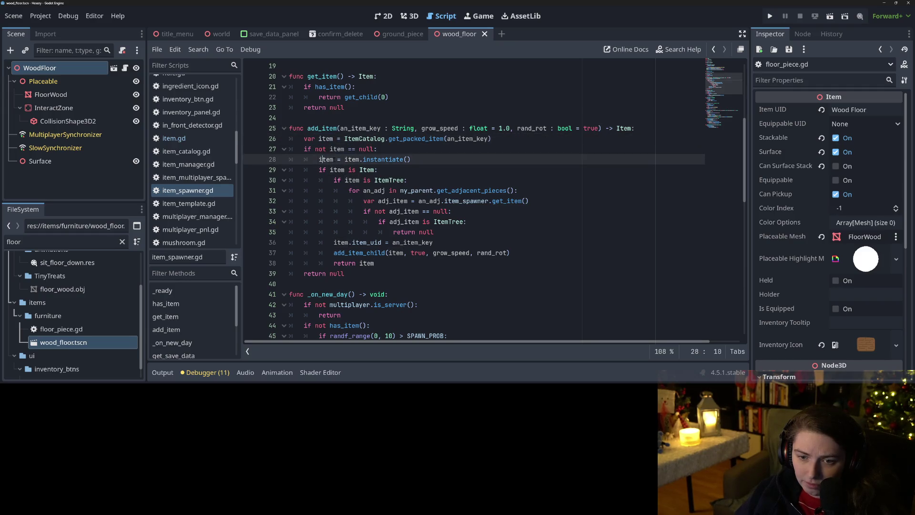
left_click(389, 149)
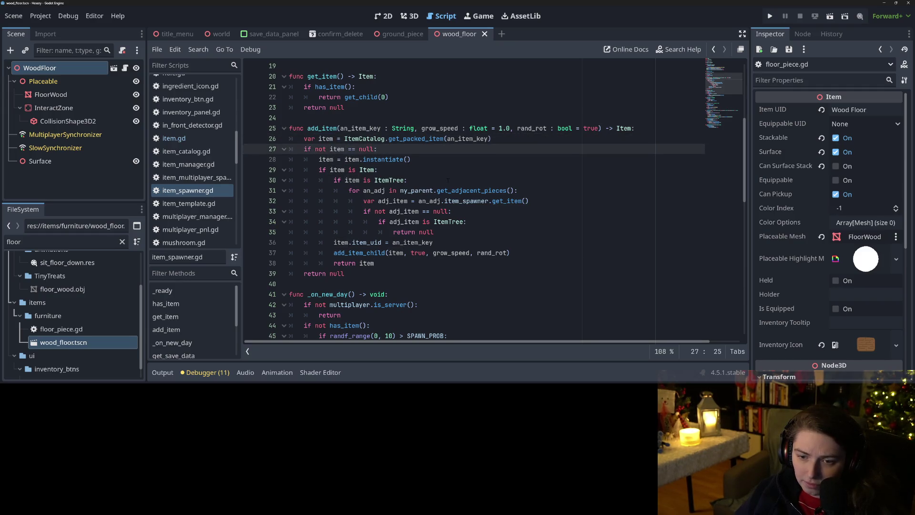
left_click(326, 170)
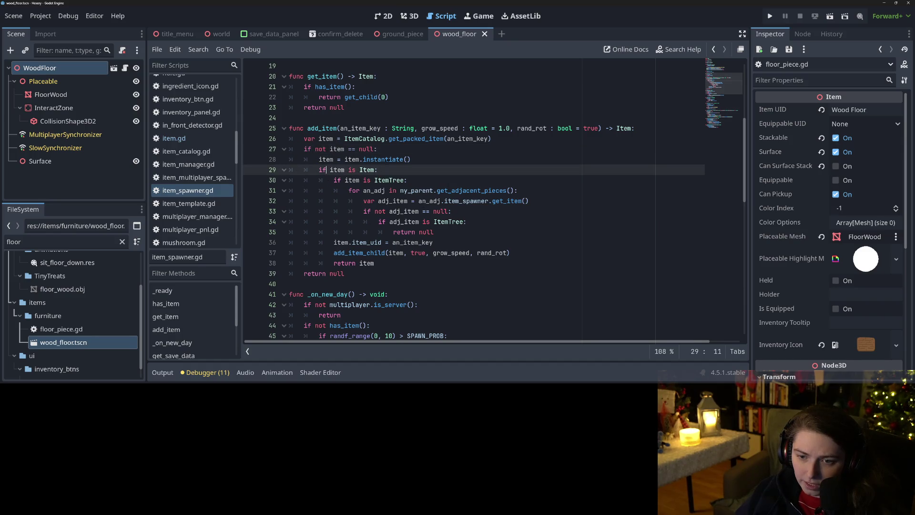
left_click(389, 151)
key("Down")
key("Down")
key("Down")
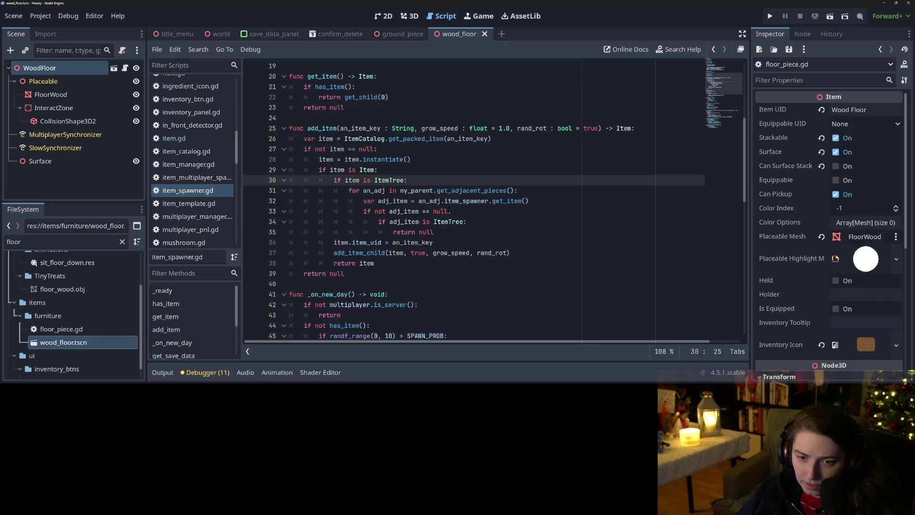
left_click_drag(330, 186, 352, 242)
left_click(339, 244)
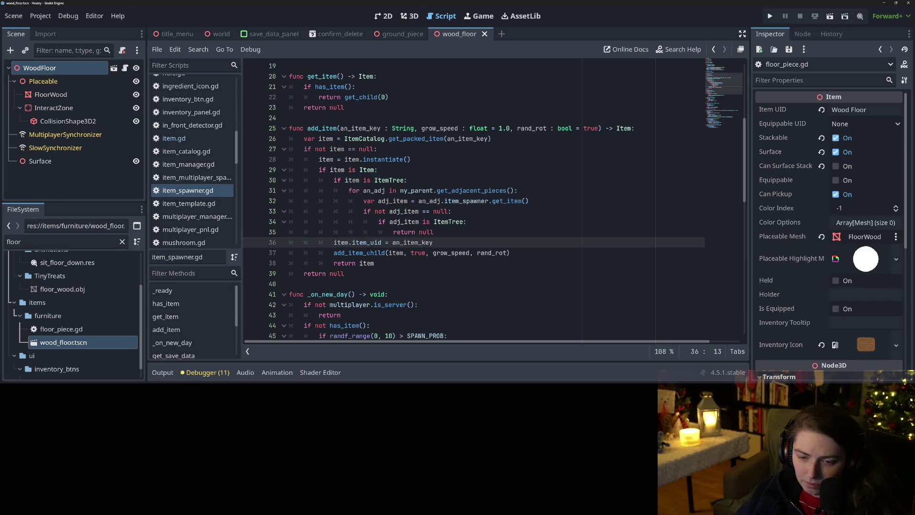
left_click(363, 254)
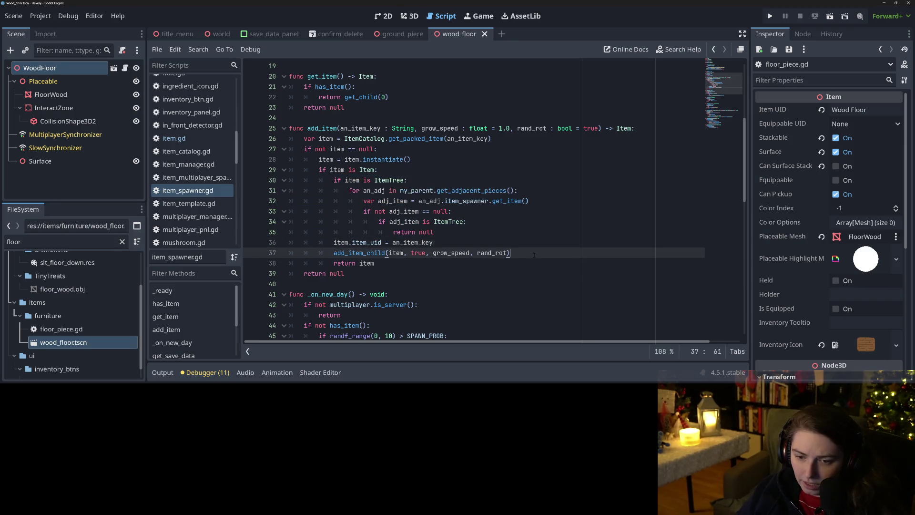
Insert 'if item is FloorPiece: my_parent.my_mesh.visible = false' before the uid line and save.
key("Up")
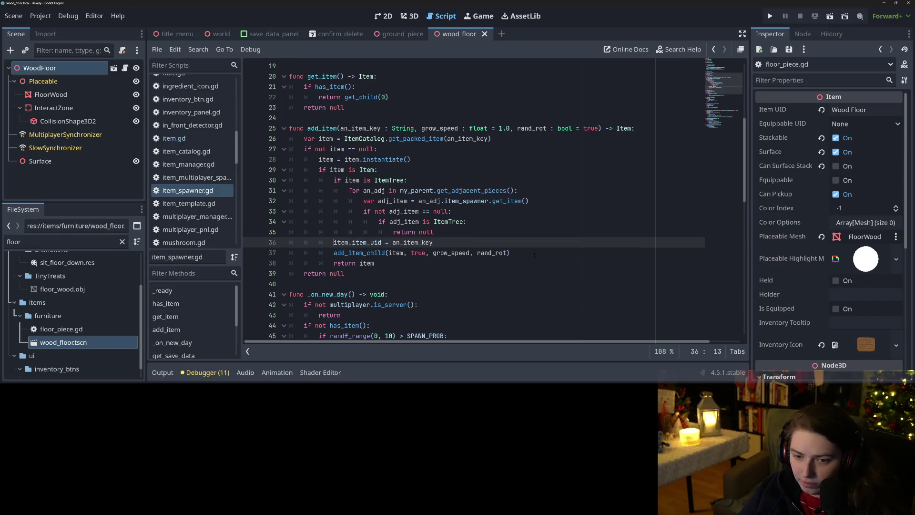
key("ctrl+shift+Return")
type("if item")
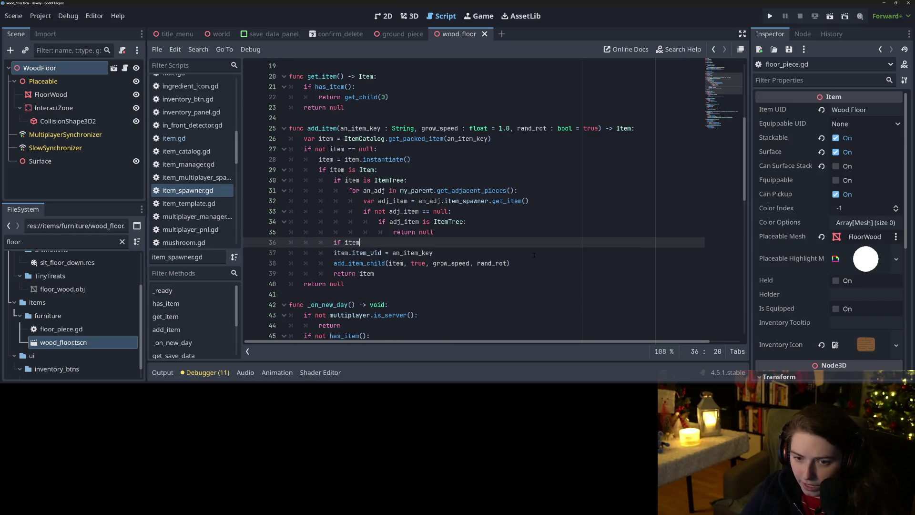
type("i")
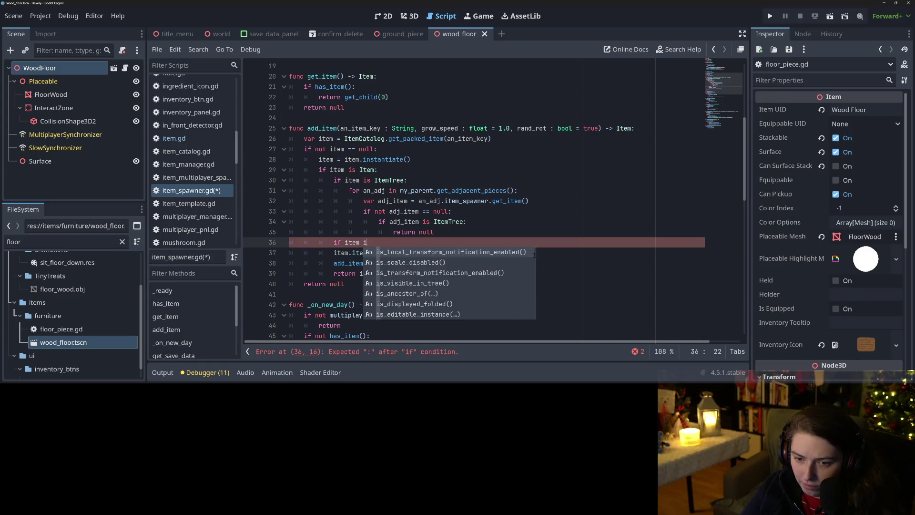
type("s FloorPiece:")
key("Return")
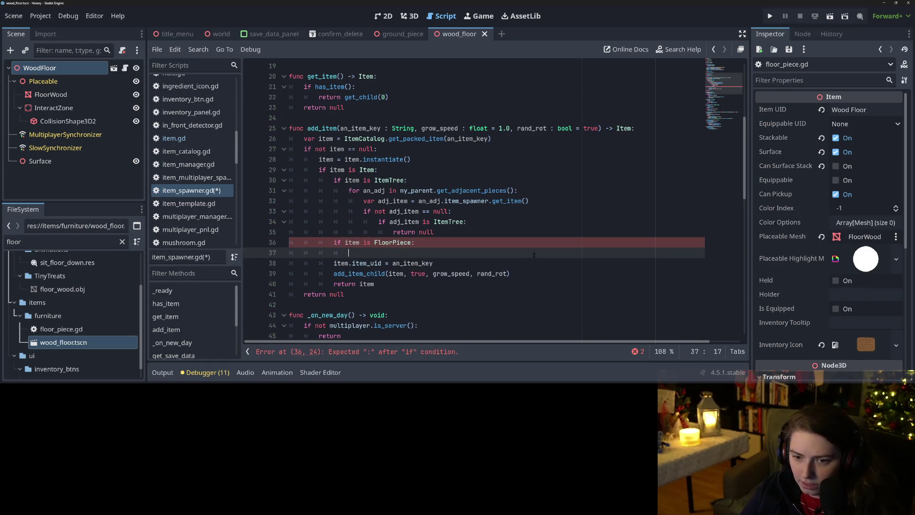
type("get_pa")
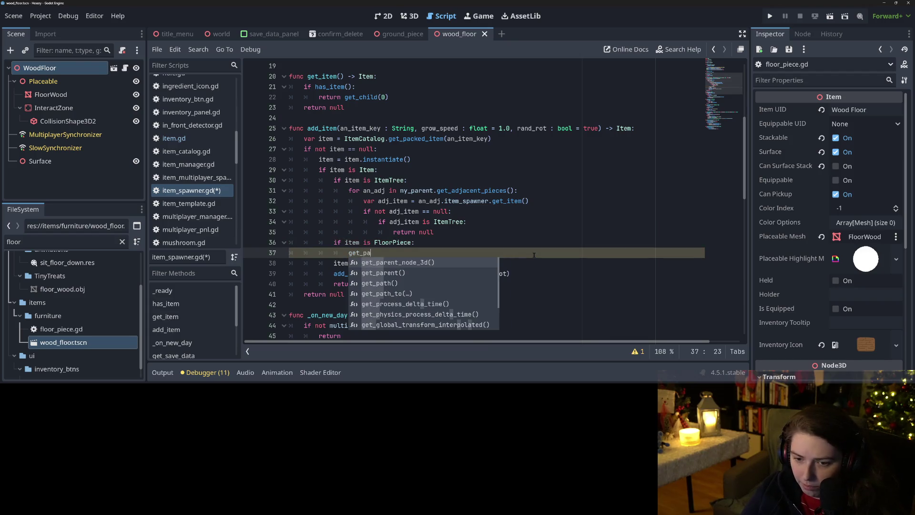
key("BackSpace")
key("BackSpace")
key("BackSpace")
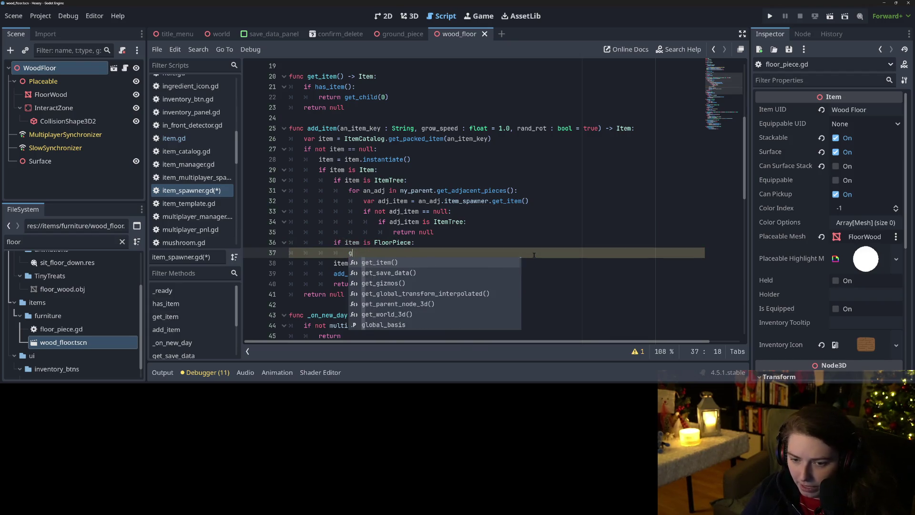
type("my_parent.m")
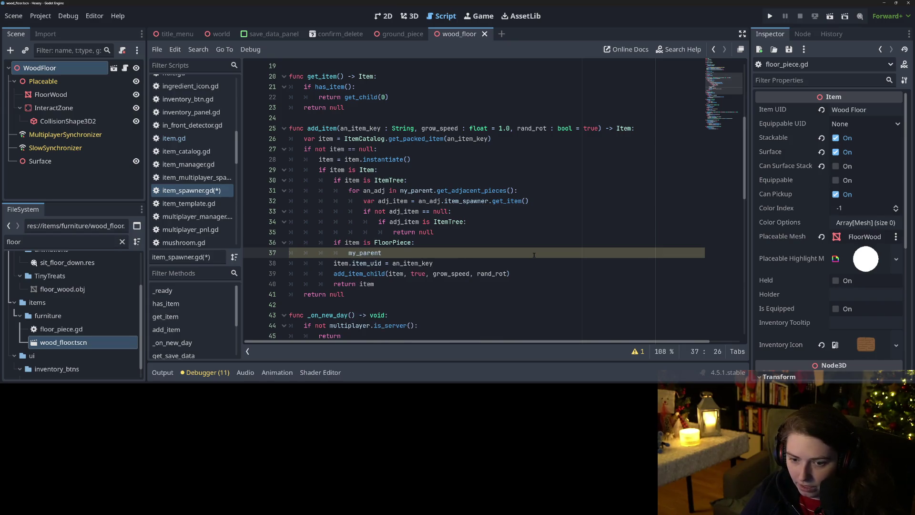
type("y_mesh")
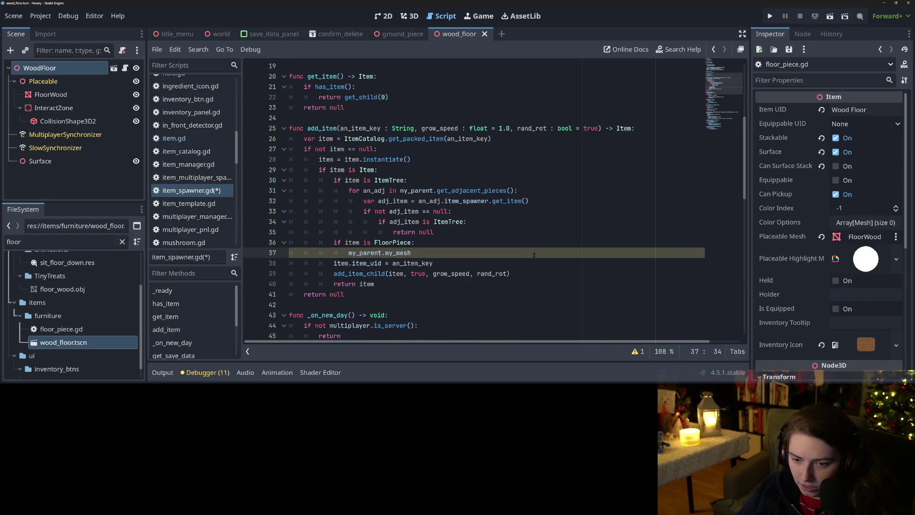
type(".visible = false")
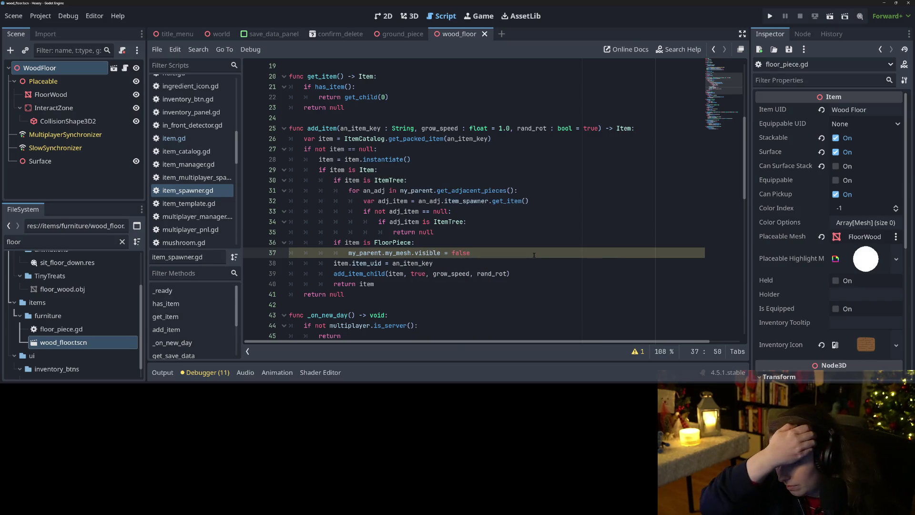
key("ctrl+s")
left_click_drag(334, 243, 478, 253)
scroll(477, 264, "down", 4)
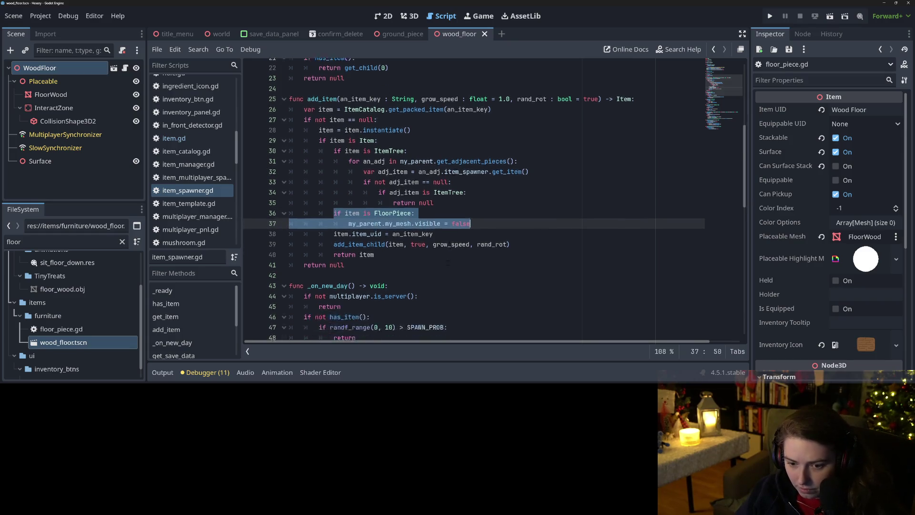
Rename the _on_child_exiting_tree parameter from _exiting_child to exiting_child.
scroll(492, 202, "down", 9)
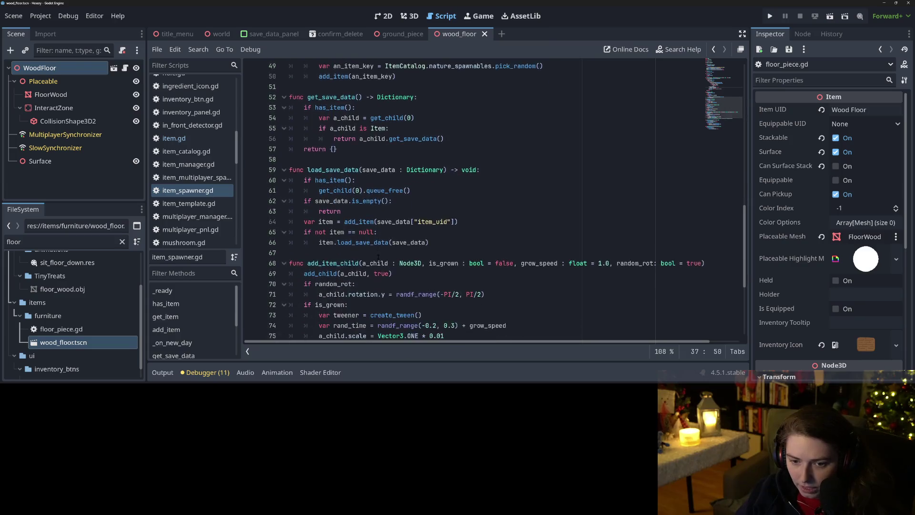
scroll(493, 202, "down", 2)
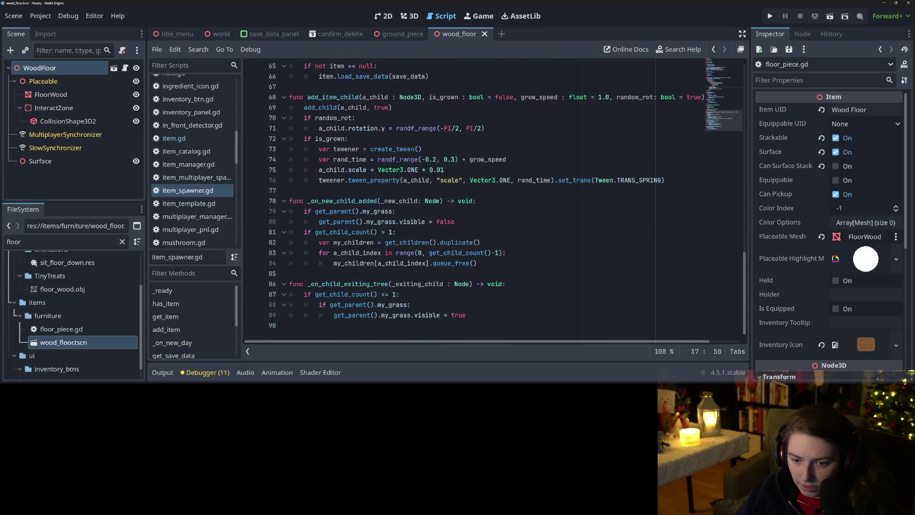
left_click(359, 284)
left_click(395, 284)
key("BackSpace")
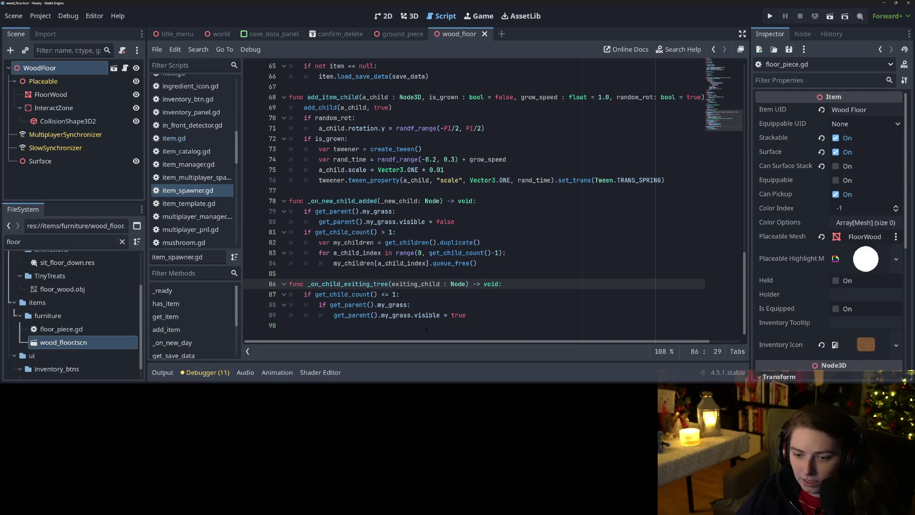
Add 'if exiting_child is FloorPiece: my_parent.my_mesh.visible = true' at the function start and save.
key("Down")
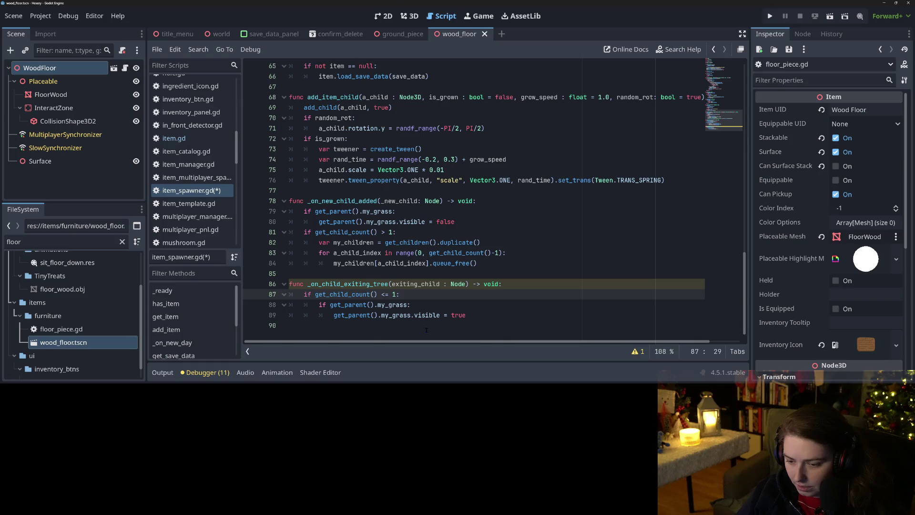
key("Return")
key("Up")
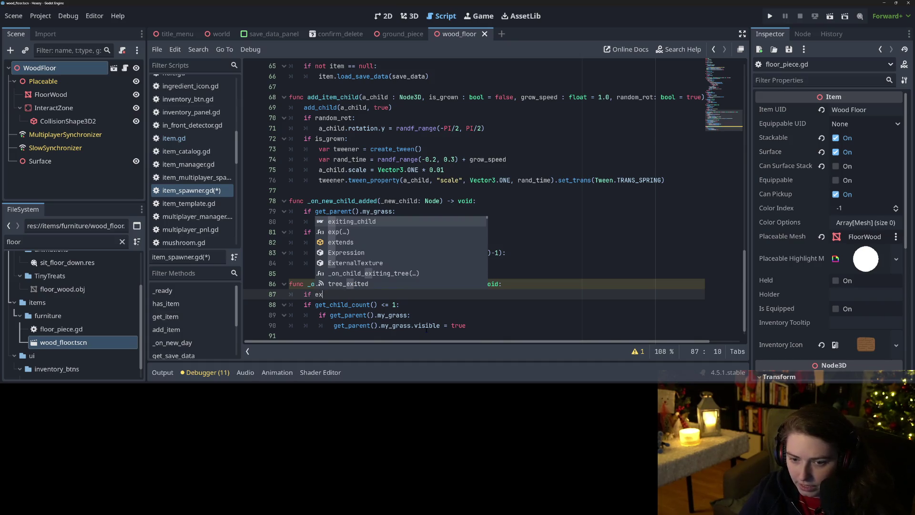
key("Return")
type("is Floor")
key("Return")
type(":")
key("Return")
type("my_r")
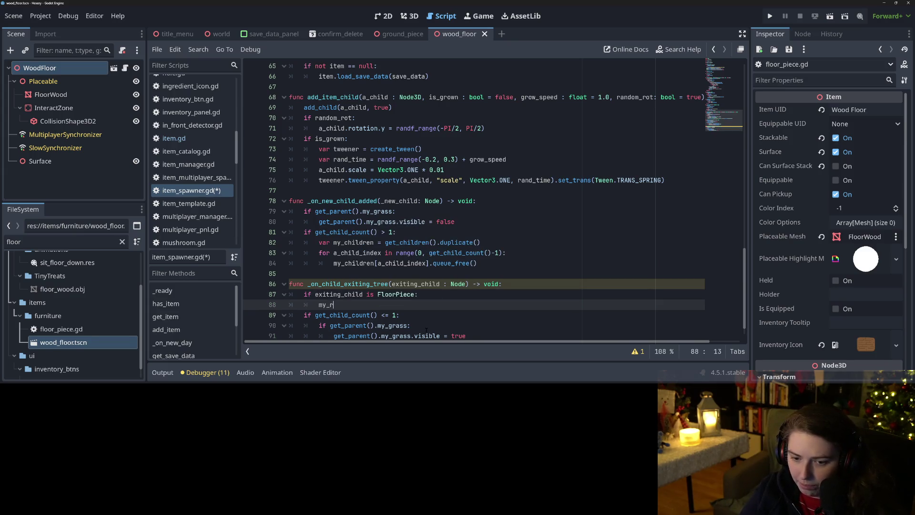
key("BackSpace")
type("pa")
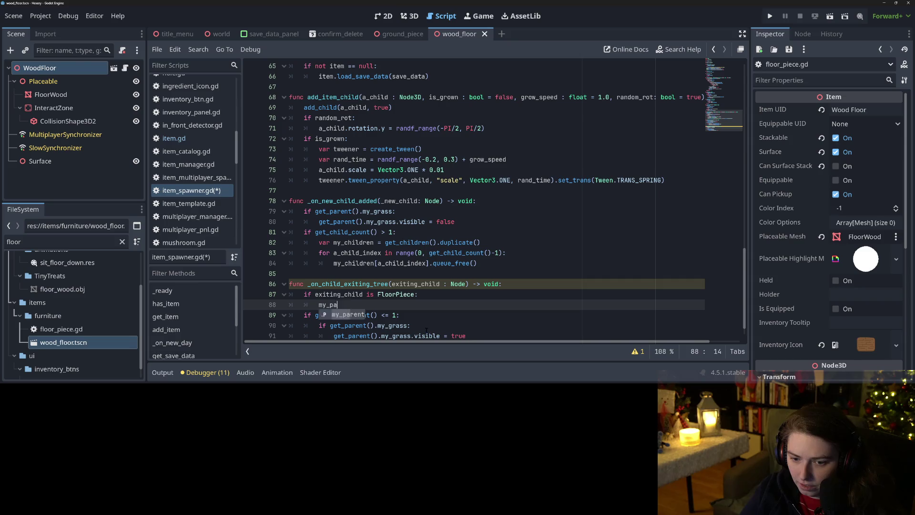
key("Return")
type(".")
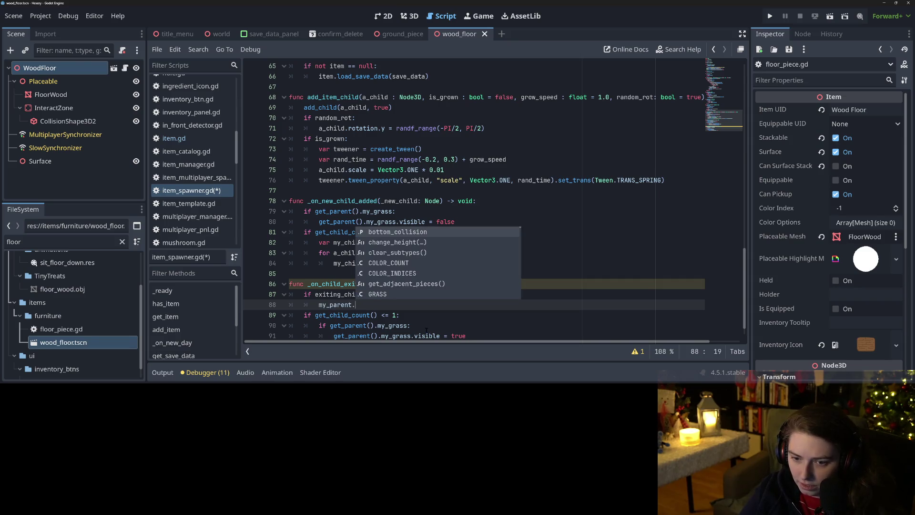
type("me")
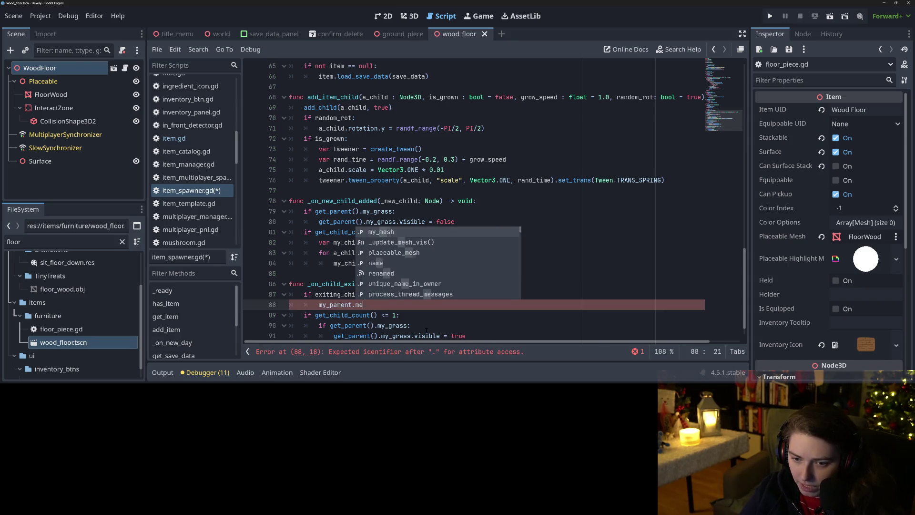
key("Return")
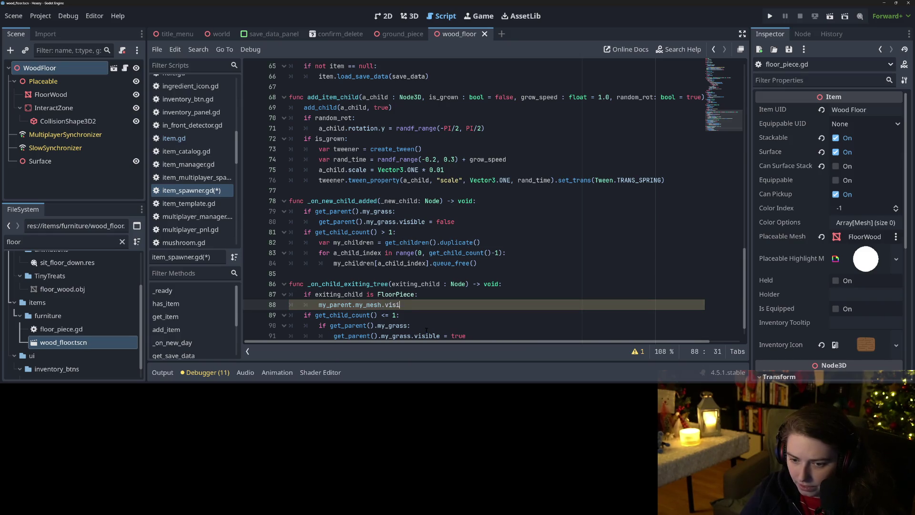
type("ble = true")
key("ctrl+s")
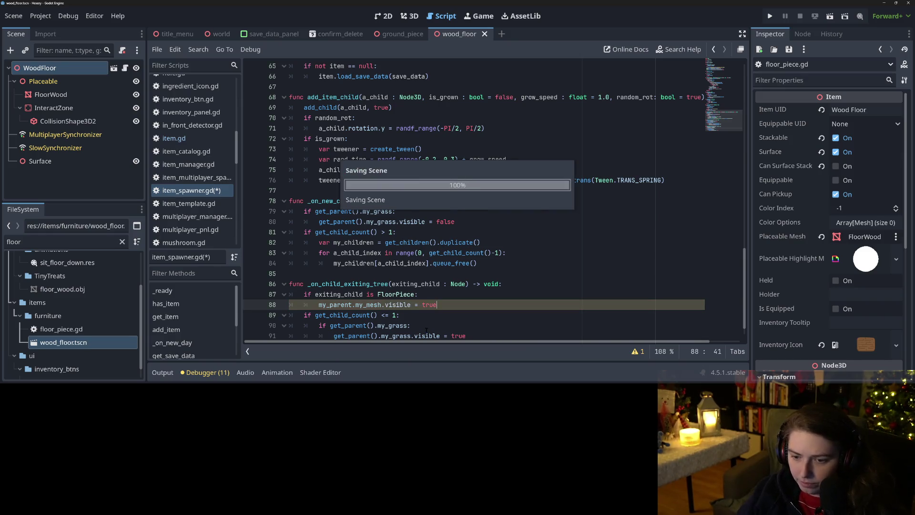
Replace get_parent() with my_parent on lines 90 and 79, saving the script.
left_click(454, 316)
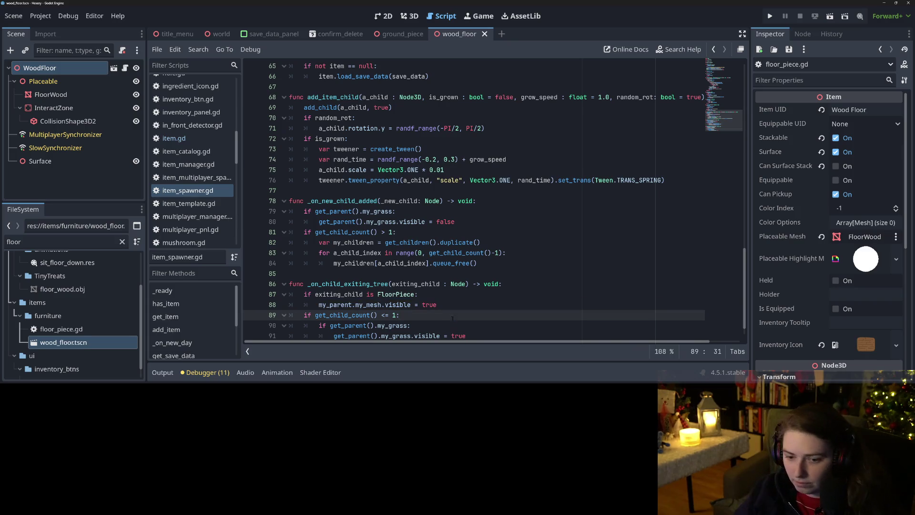
double_click(320, 305)
key("ctrl+c")
scroll(349, 337, "down", 1)
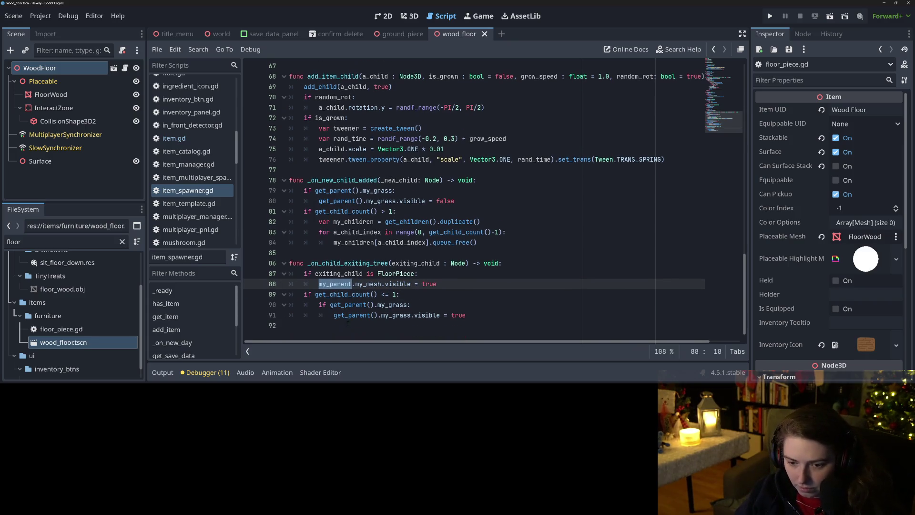
mouse_move(330, 304)
left_mouse_down()
mouse_move(371, 305)
mouse_move(335, 315)
mouse_move(377, 315)
left_mouse_up()
key("ctrl+v")
key("ctrl+v")
key("ctrl+s")
left_click(356, 315)
mouse_move(315, 191)
left_mouse_down()
mouse_move(362, 191)
mouse_move(352, 201)
mouse_move(364, 201)
left_mouse_up()
key("ctrl+v")
key("ctrl+v")
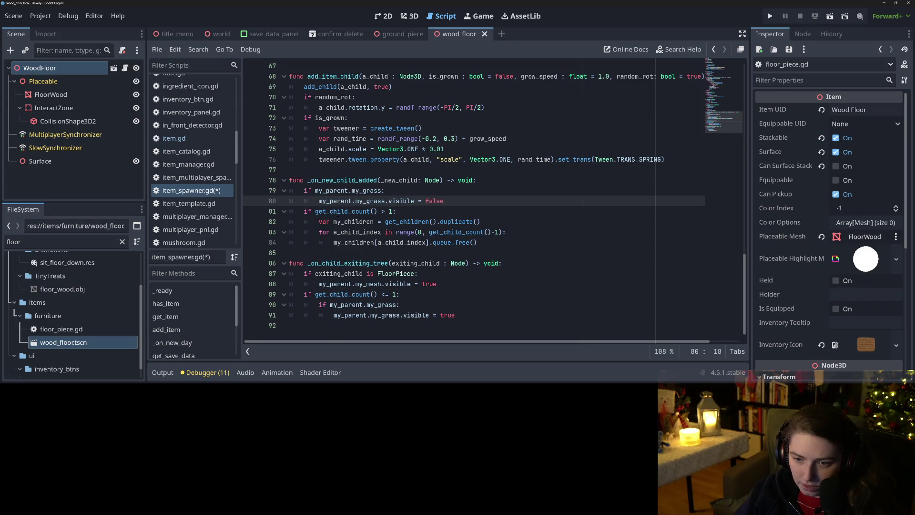
key("ctrl+s")
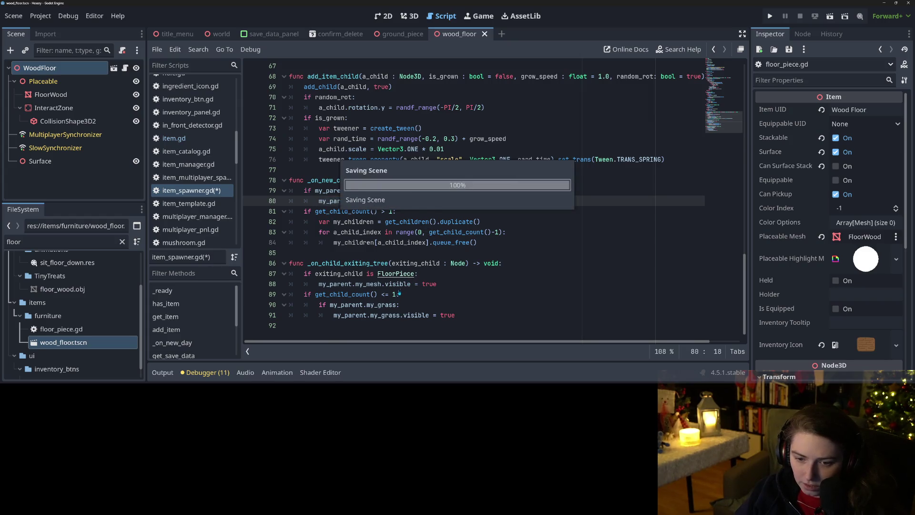
scroll(411, 281, "up", 2)
scroll(411, 281, "down", 2)
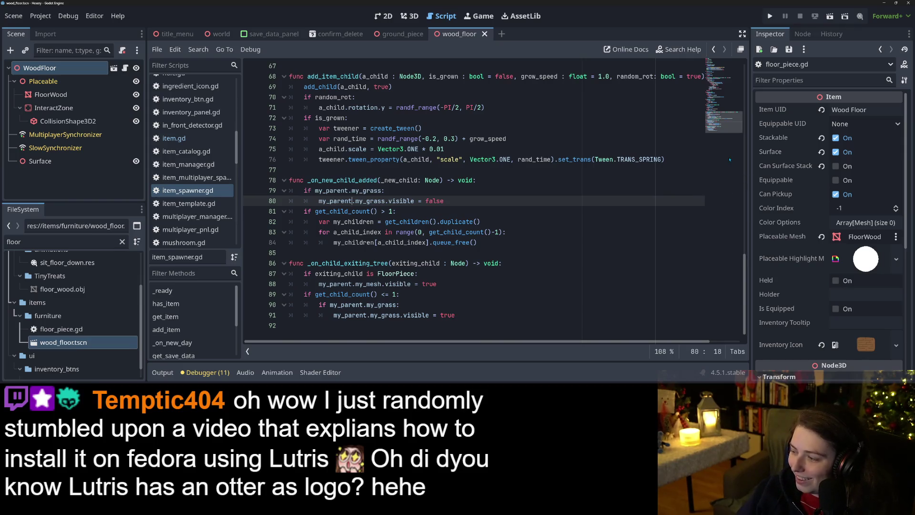
key("F5")
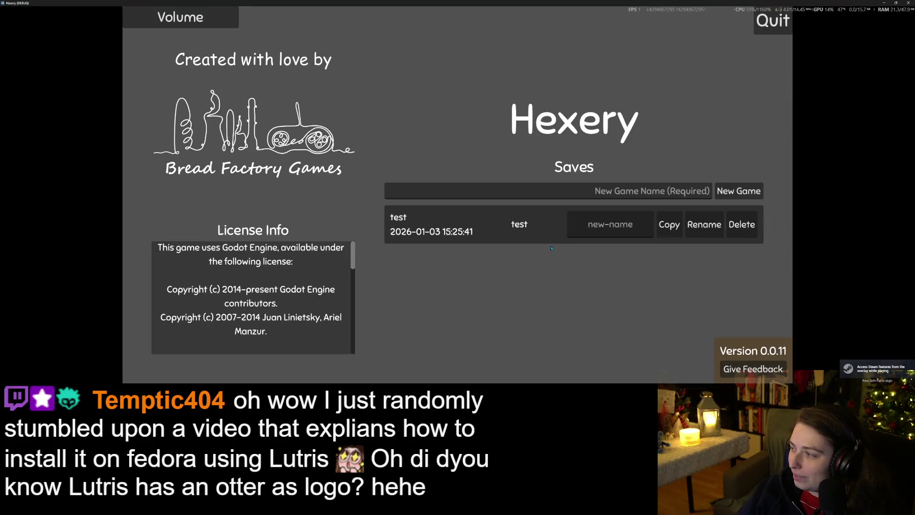
Load the 'test' save, then open and close the player inventory with F.
left_click(499, 225)
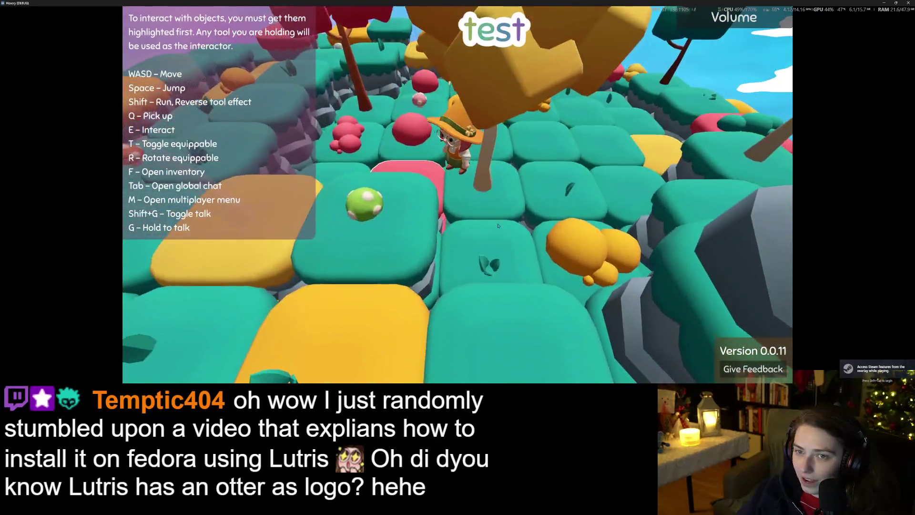
key("f")
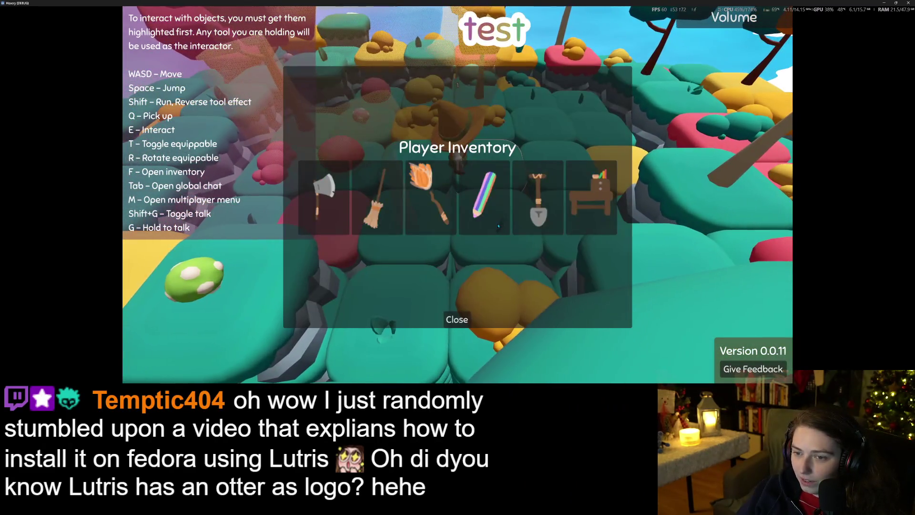
left_click(471, 326)
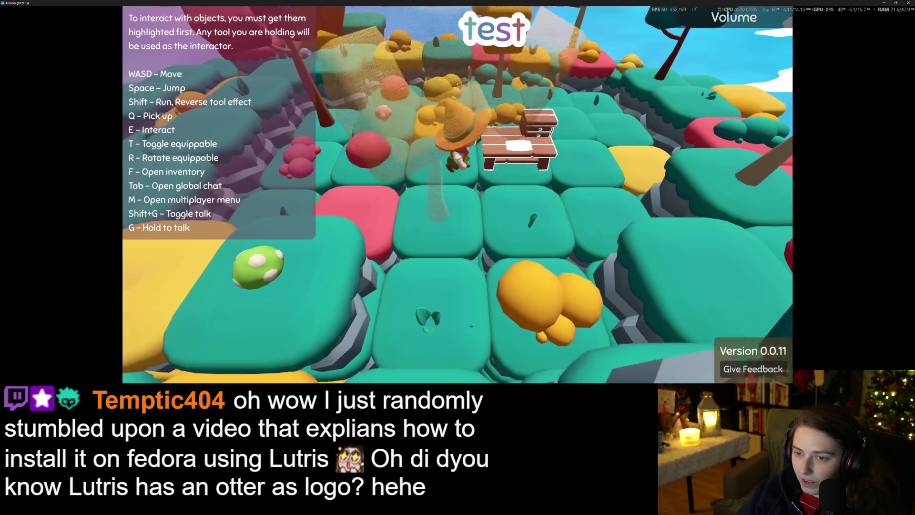
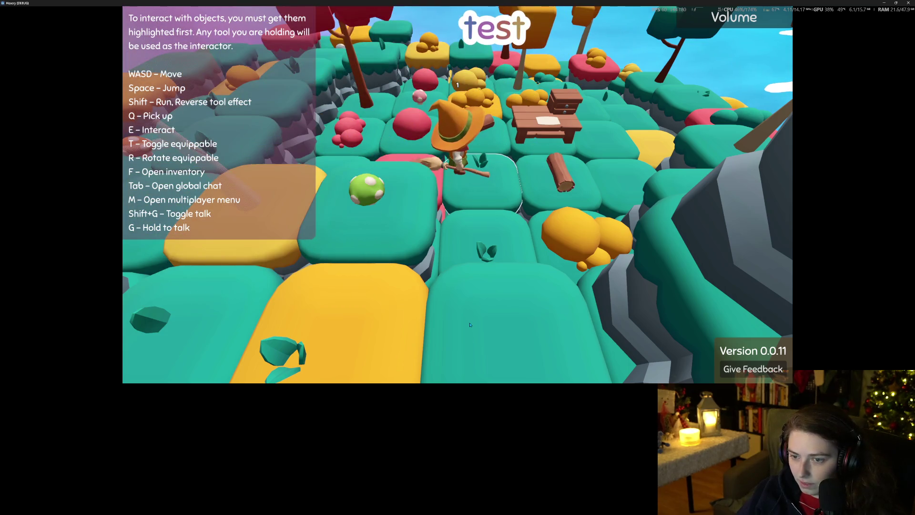
Chop down the tree beside the witch.
scroll(469, 324, "down", 5)
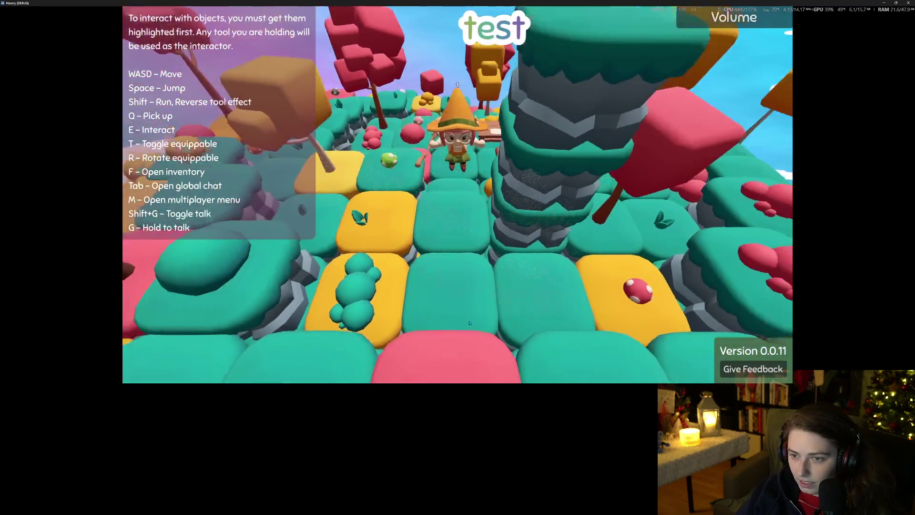
scroll(469, 323, "up", 3)
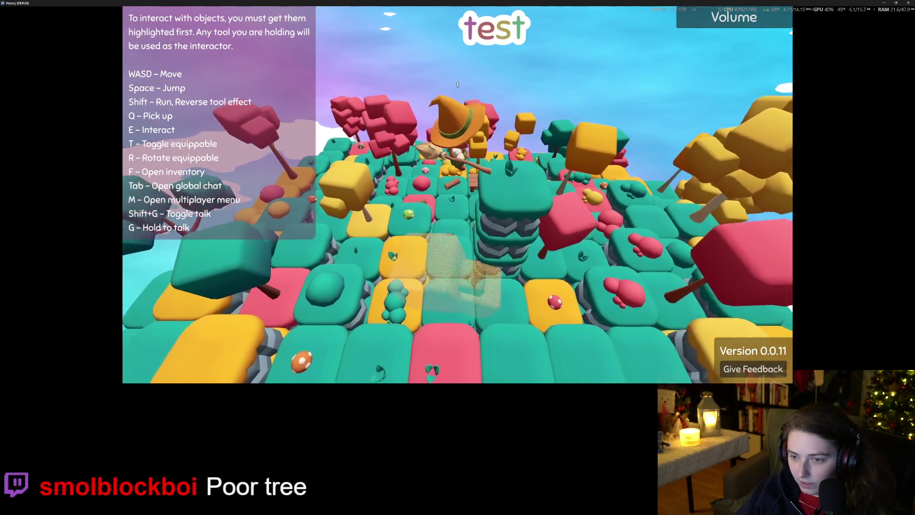
scroll(469, 322, "up", 2)
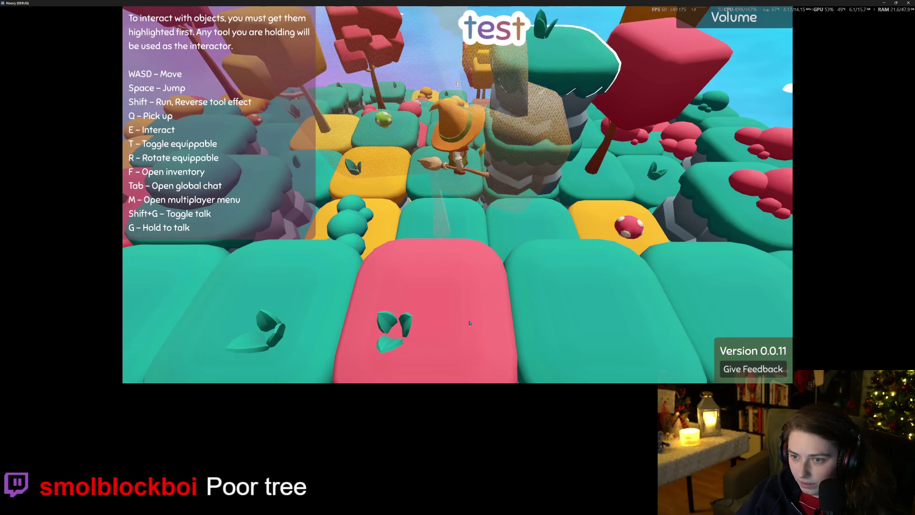
left_click(469, 323)
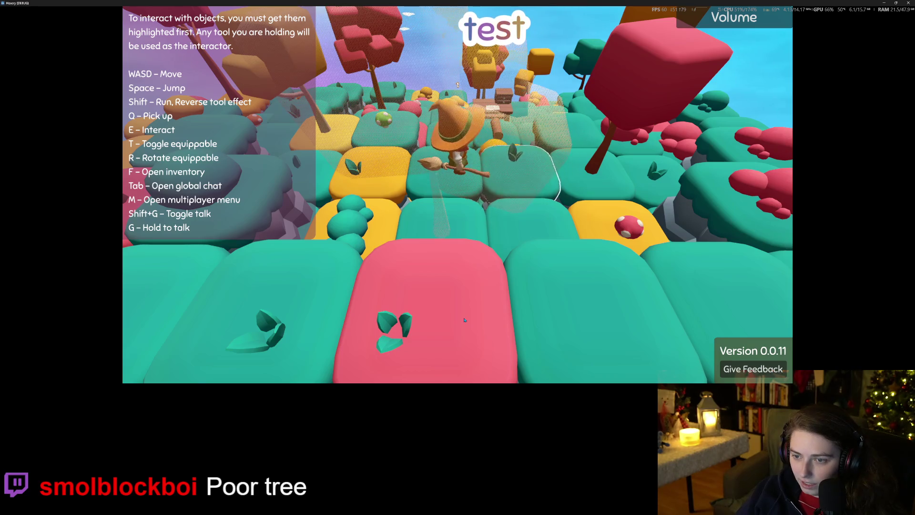
Walk the witch around the table and green mushroom to collect the dropped items.
key("w")
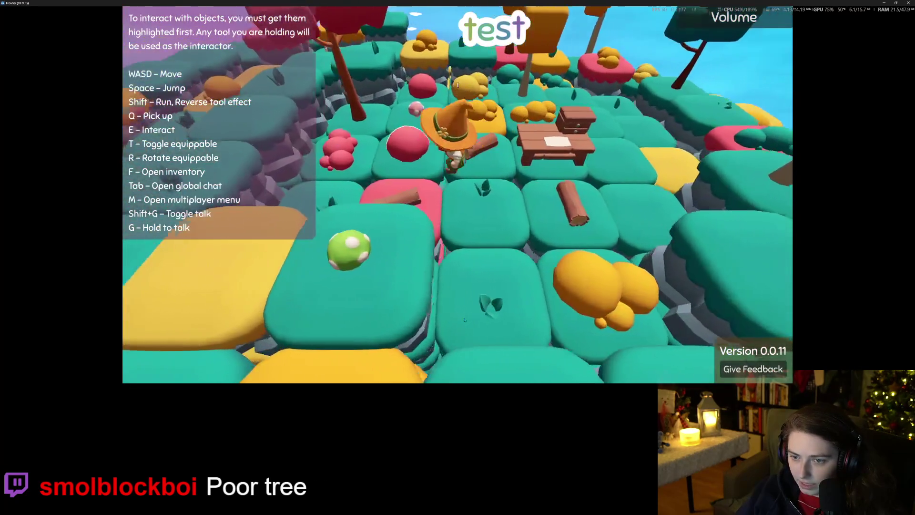
key("d")
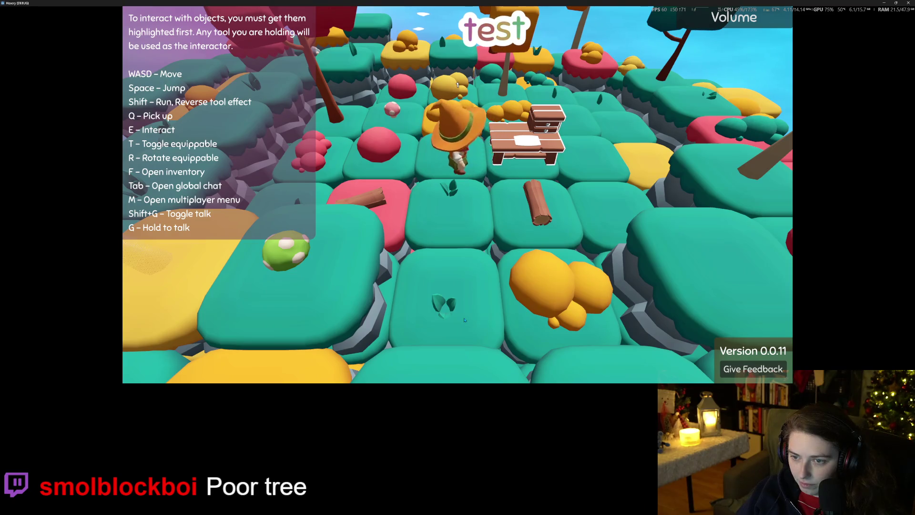
key("a")
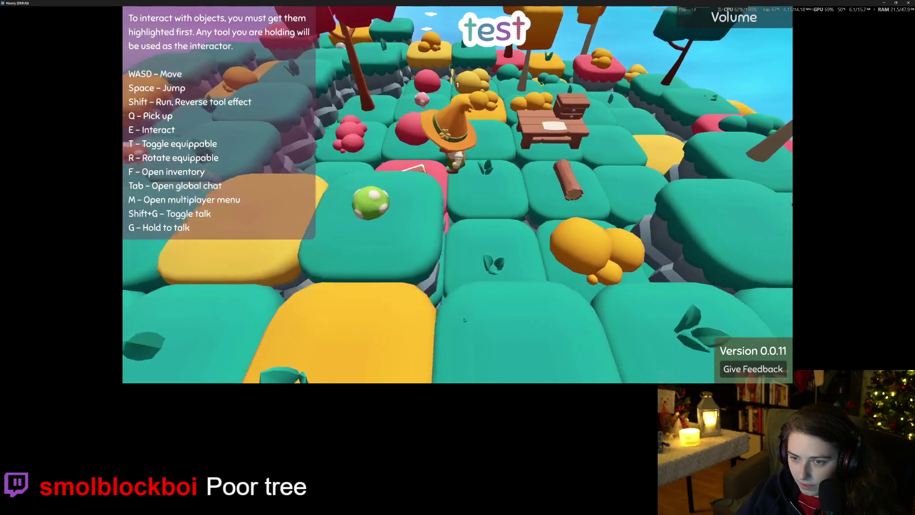
key("d")
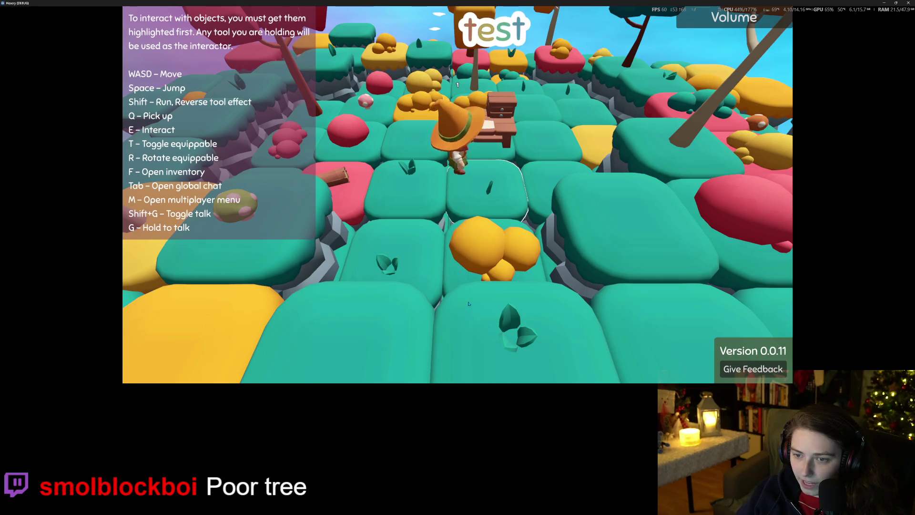
key("a")
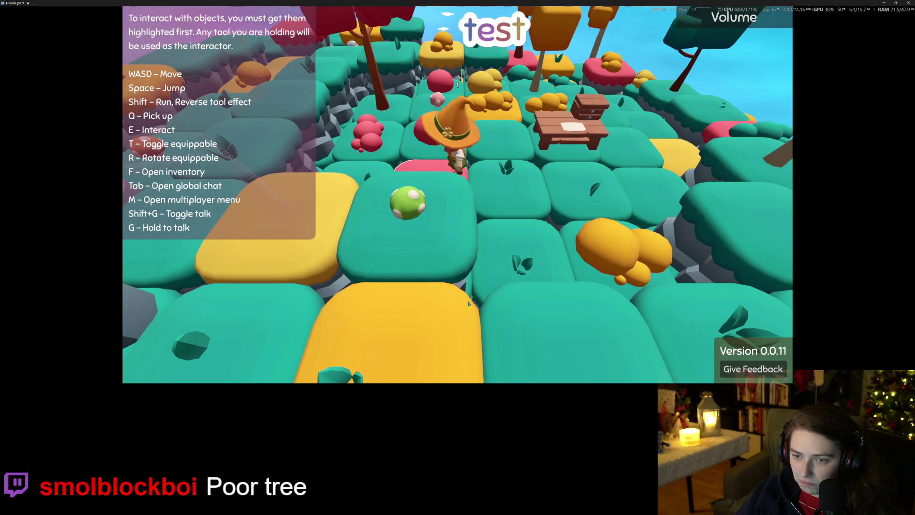
key("w")
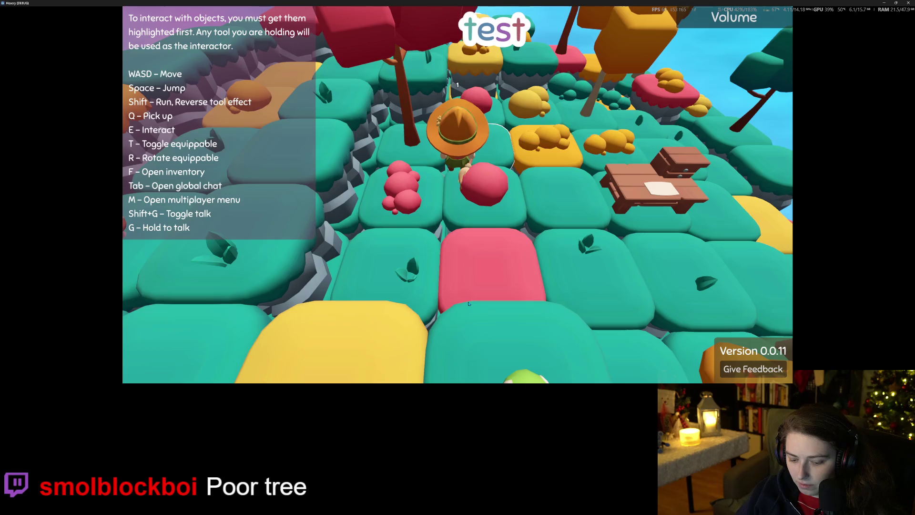
Gather more by the red bushes, then open global chat to view earned achievements.
key("s")
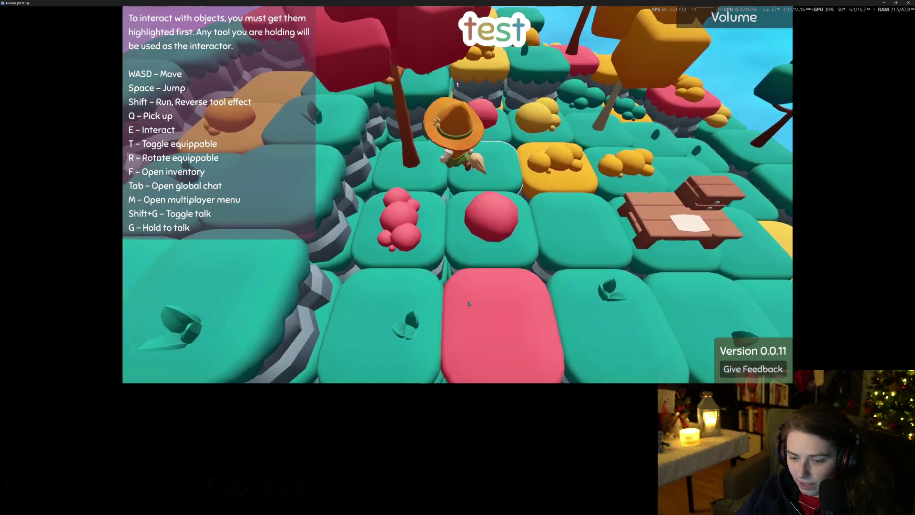
key("a")
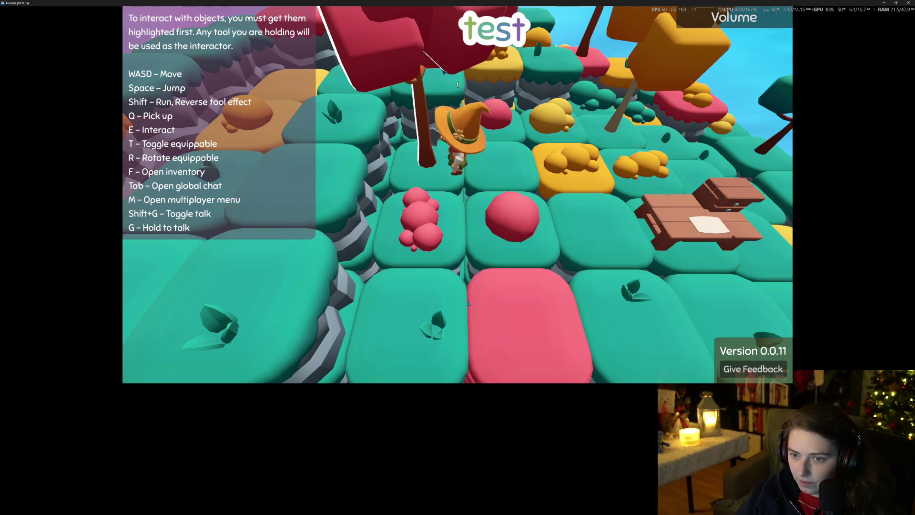
key("d")
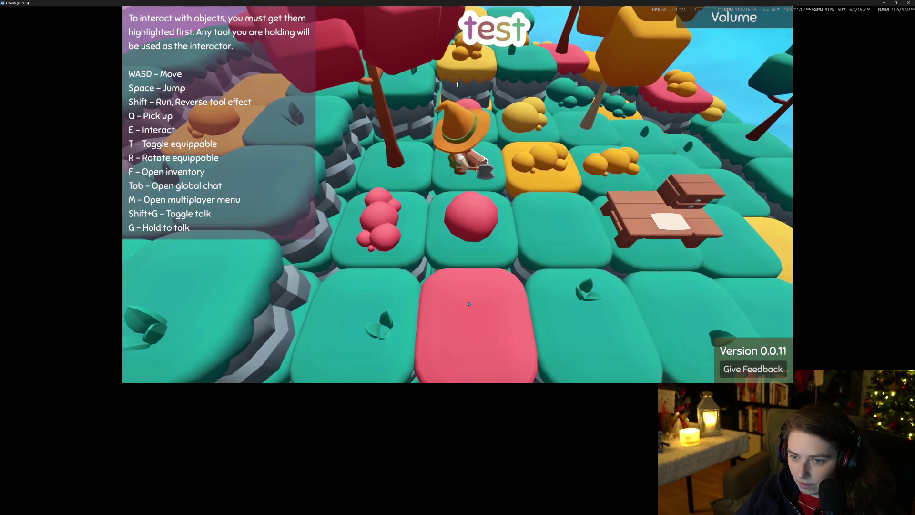
key("a")
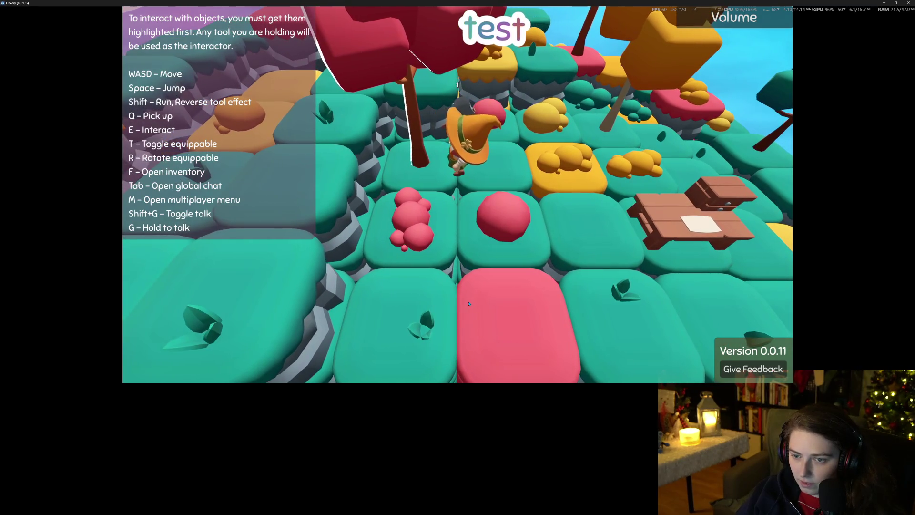
key("d")
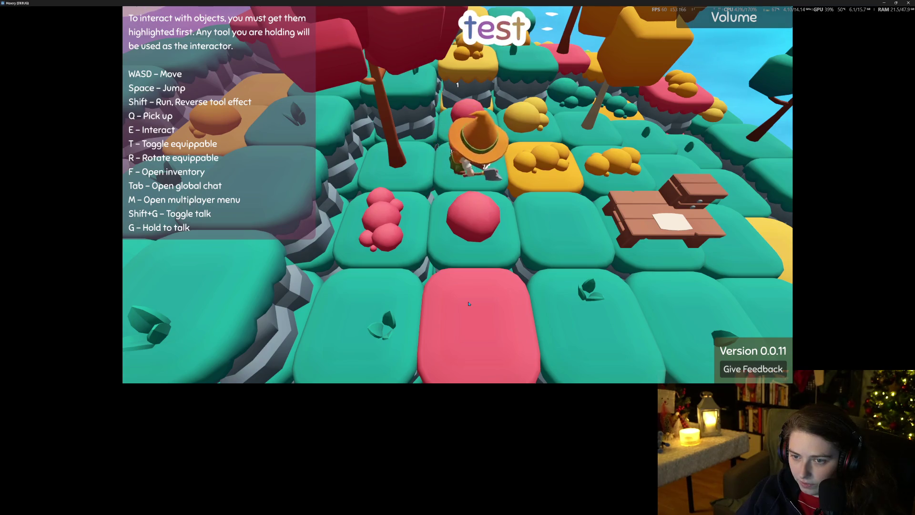
key("Tab")
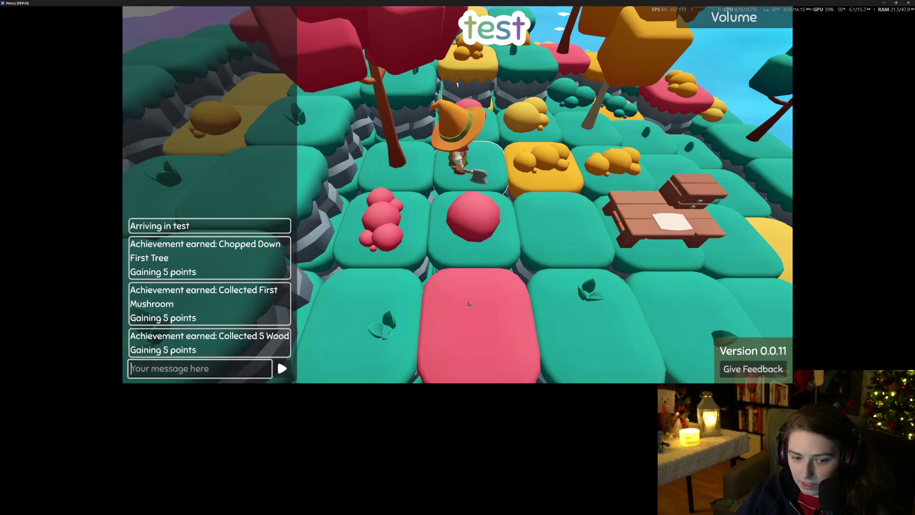
Buy the Wood Floor recipe for 3 points in the Achievement Shop.
key("Tab")
key("p")
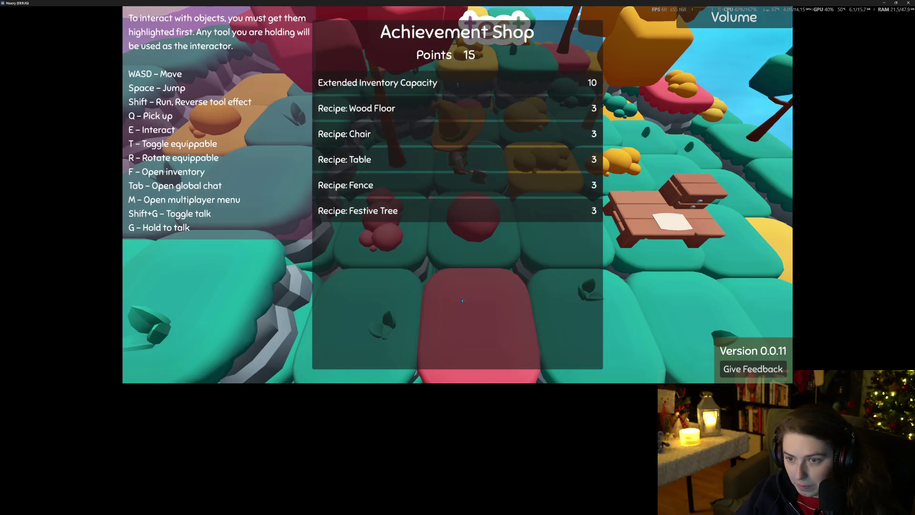
left_click(402, 111)
key("p")
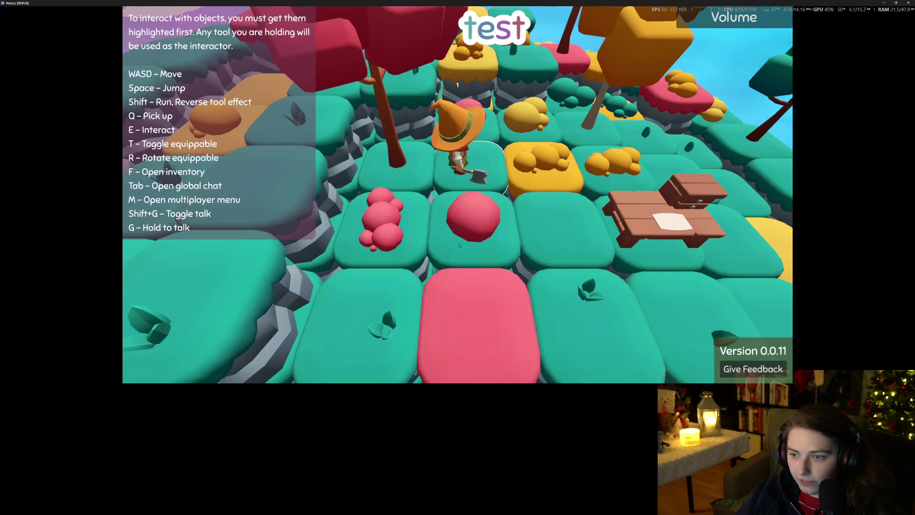
Craft wood floor planks from logs at the bench, then open the player inventory.
key("d")
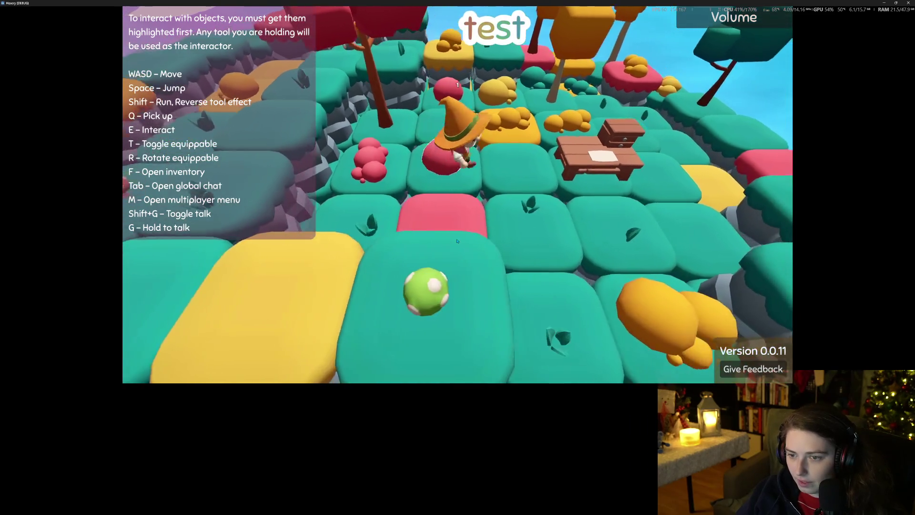
key("w")
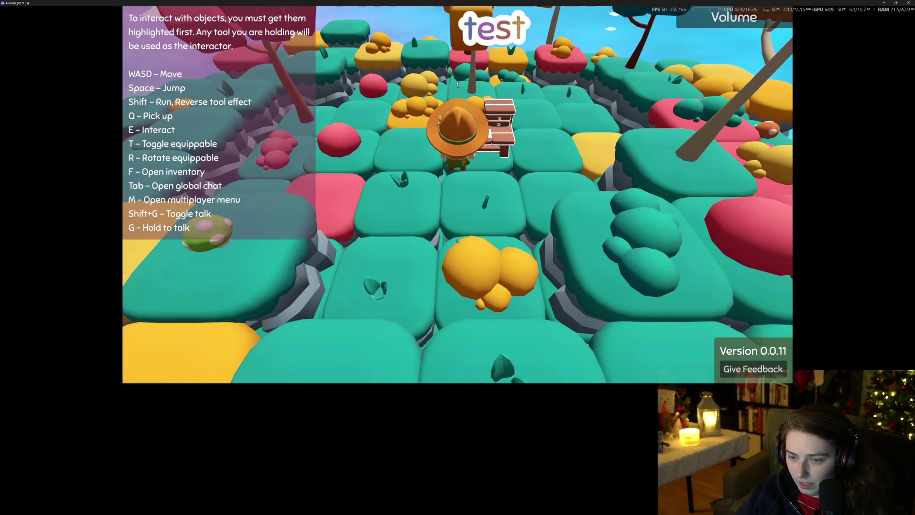
key("e")
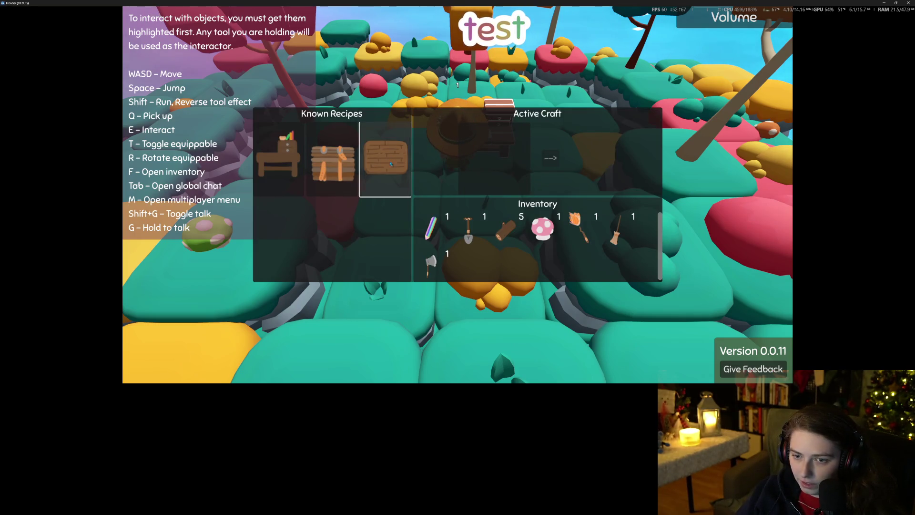
left_click(545, 158)
key("Escape")
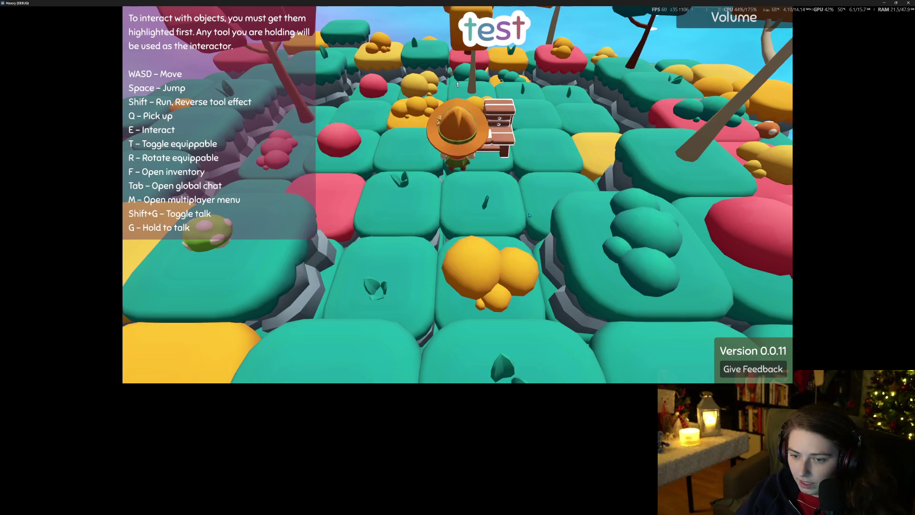
key("s")
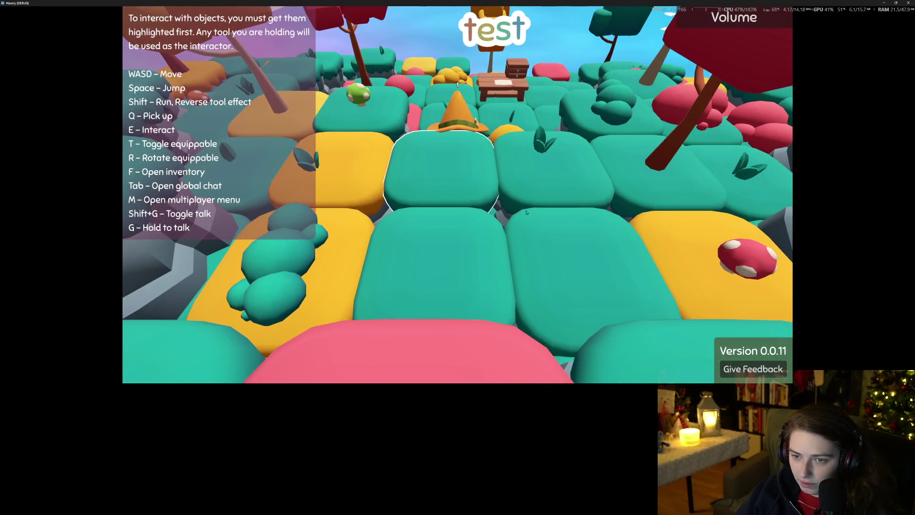
key("f")
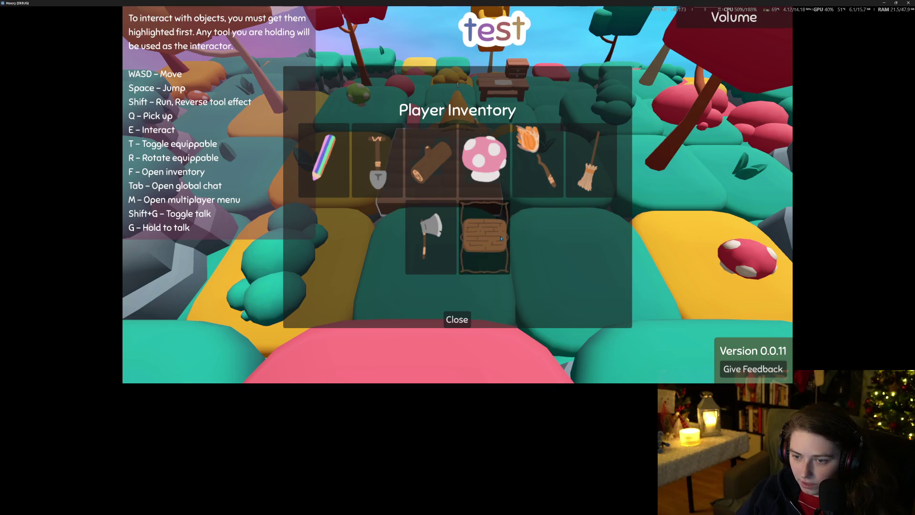
Place the wood floor plank on the ground, pick it up and set it down again.
left_click(456, 319)
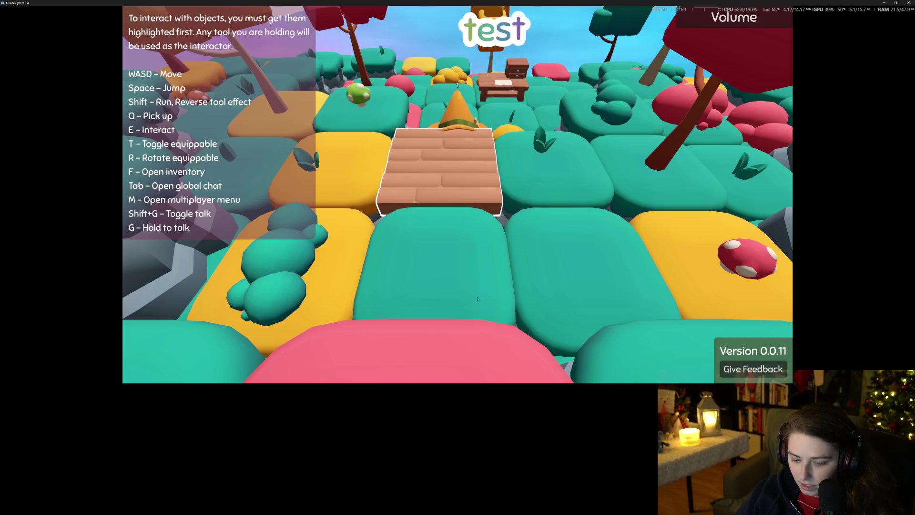
left_click(477, 298)
key("s")
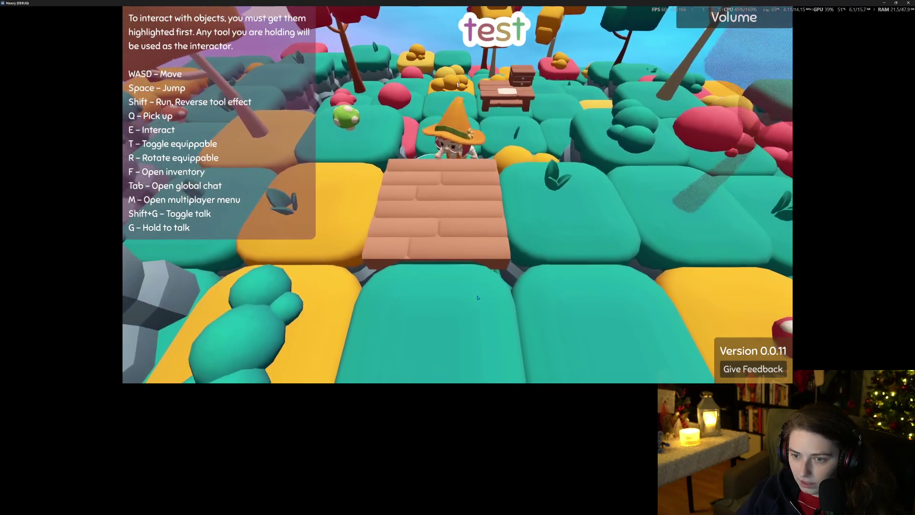
key("s")
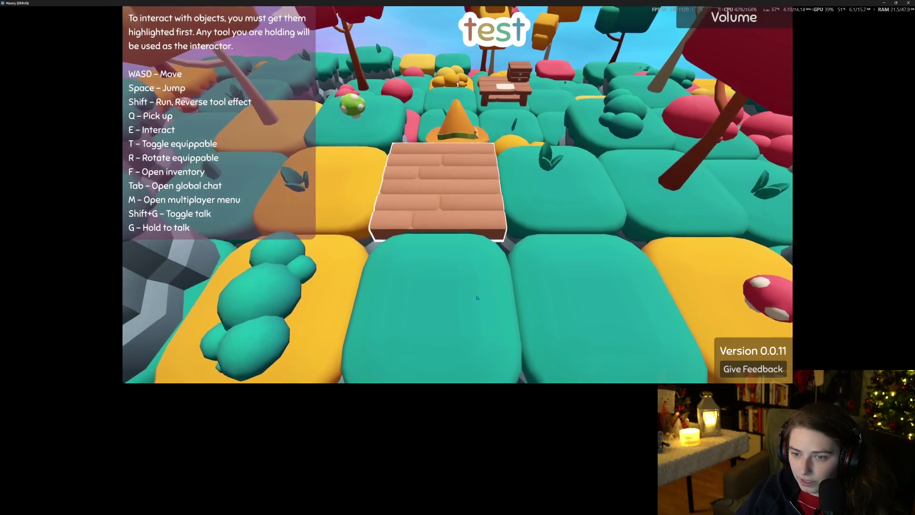
key("q")
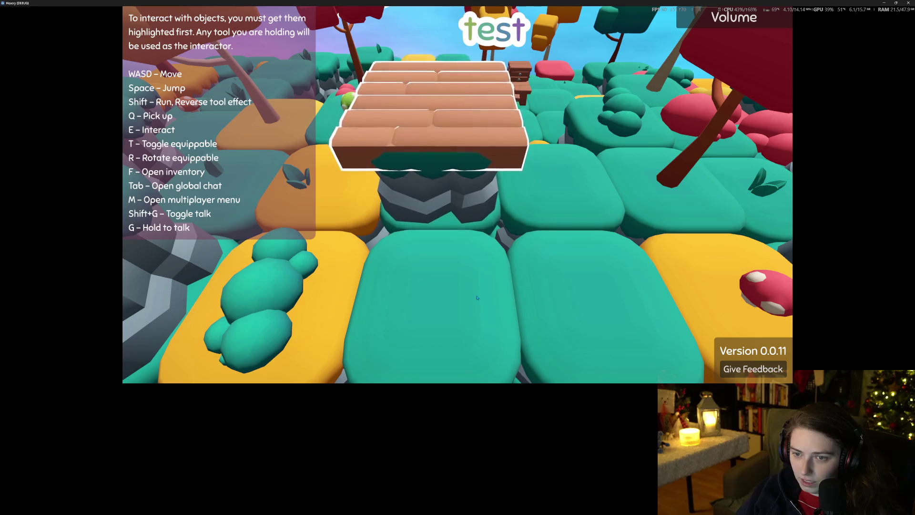
key("q")
Pick up the wood plank from the pillar, check the inventory, then close the game.
key("s")
key("a")
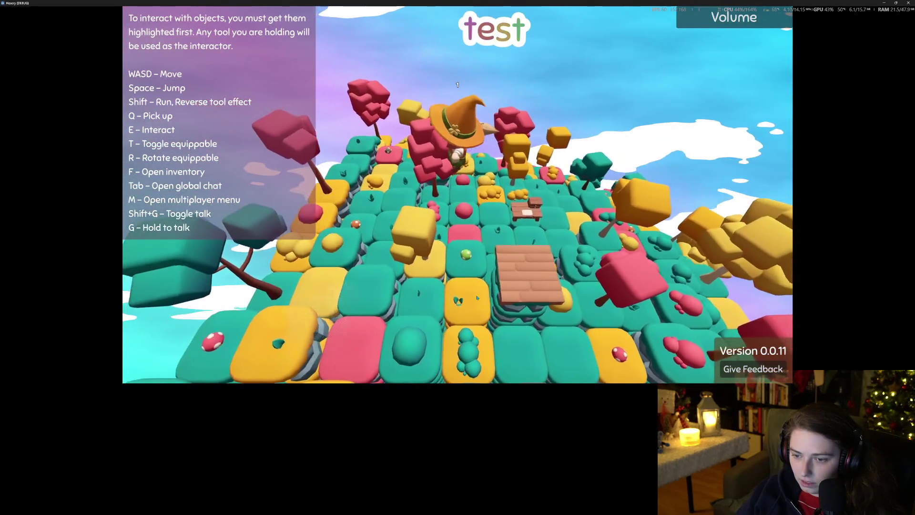
key("s")
key("d")
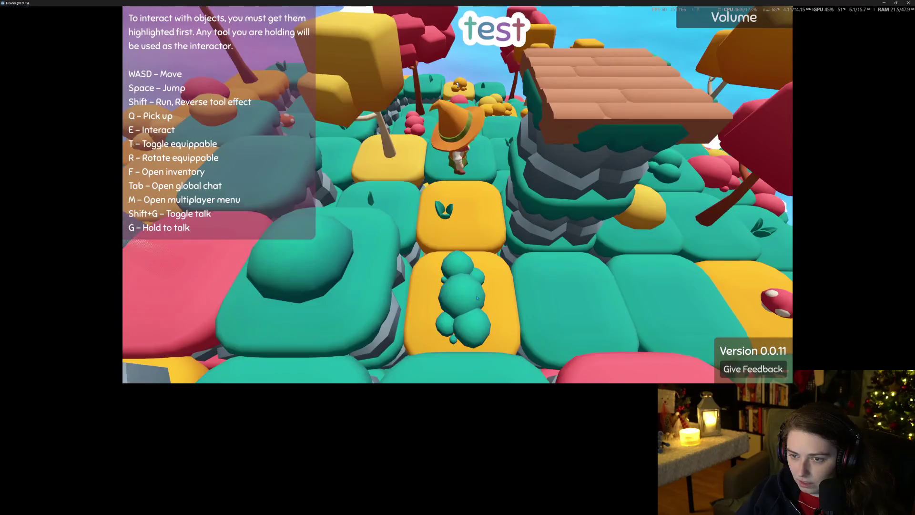
key("q")
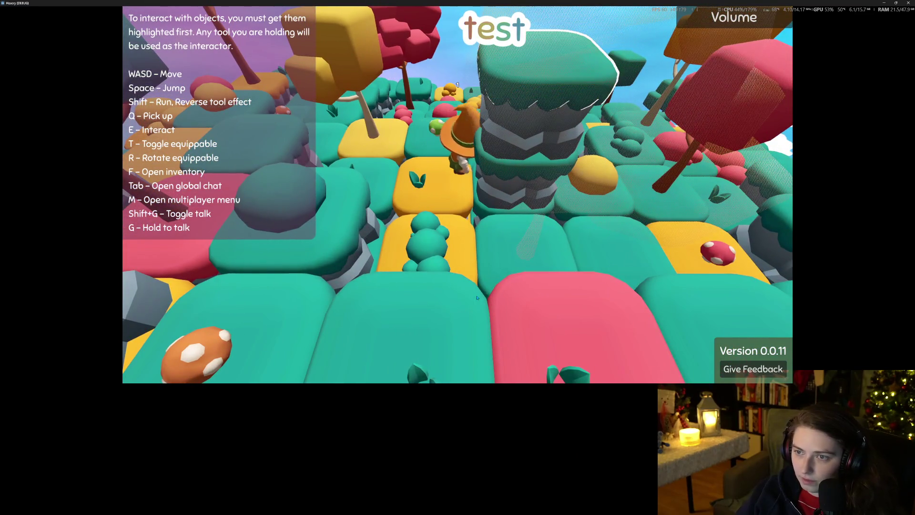
key("f")
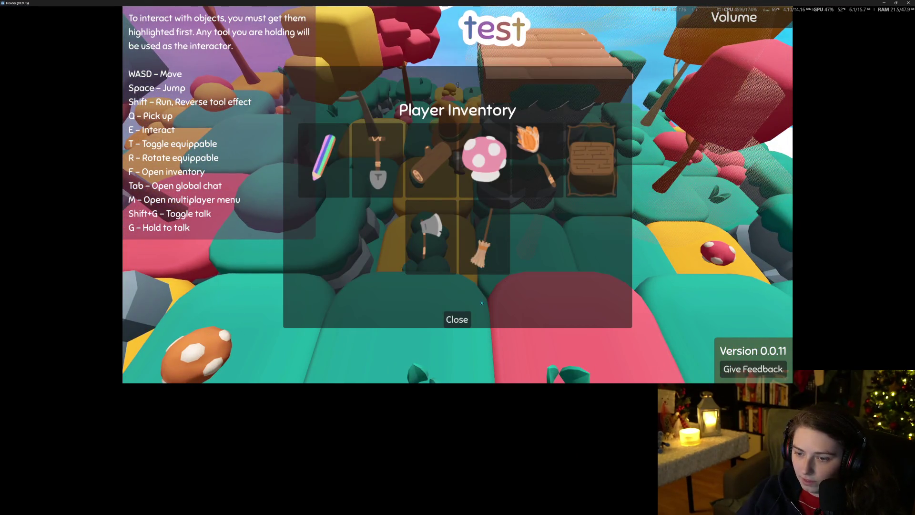
left_click(456, 319)
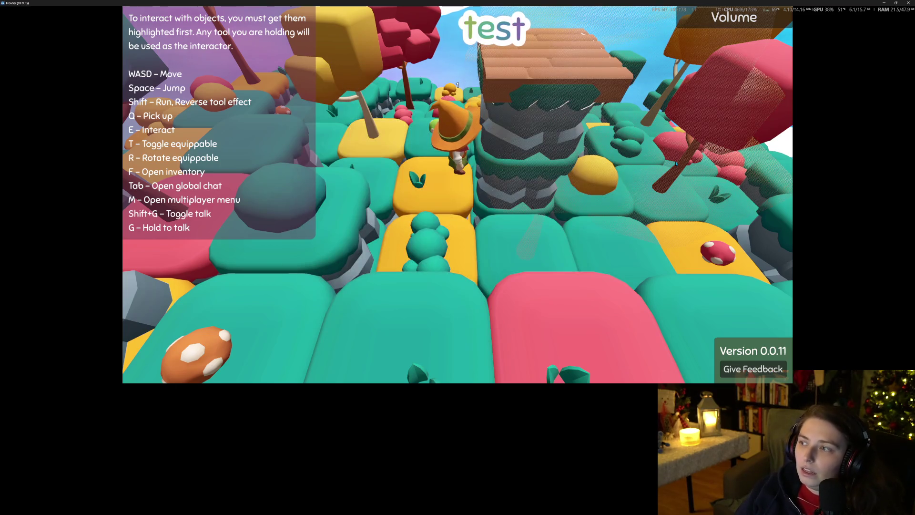
left_click(908, 2)
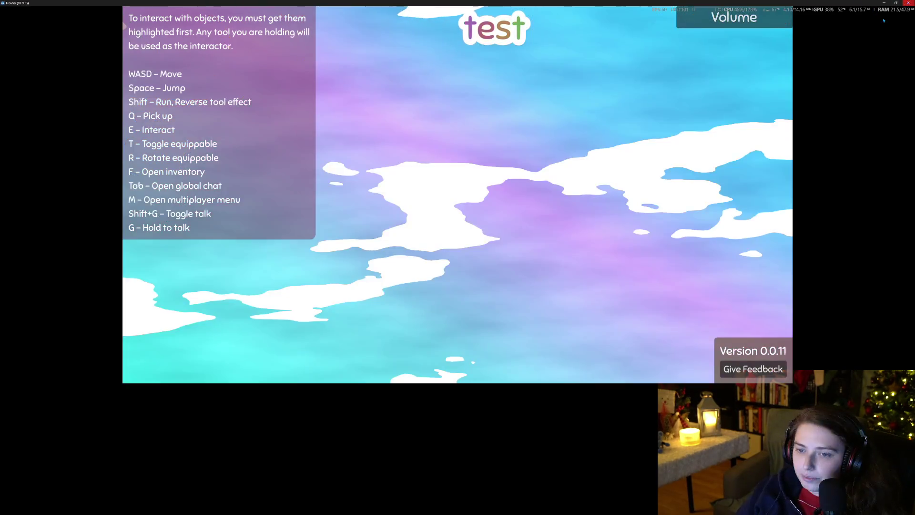
Collapse the debugger panel and read through add_item and add_item_child in item_spawner.gd.
left_click(410, 180)
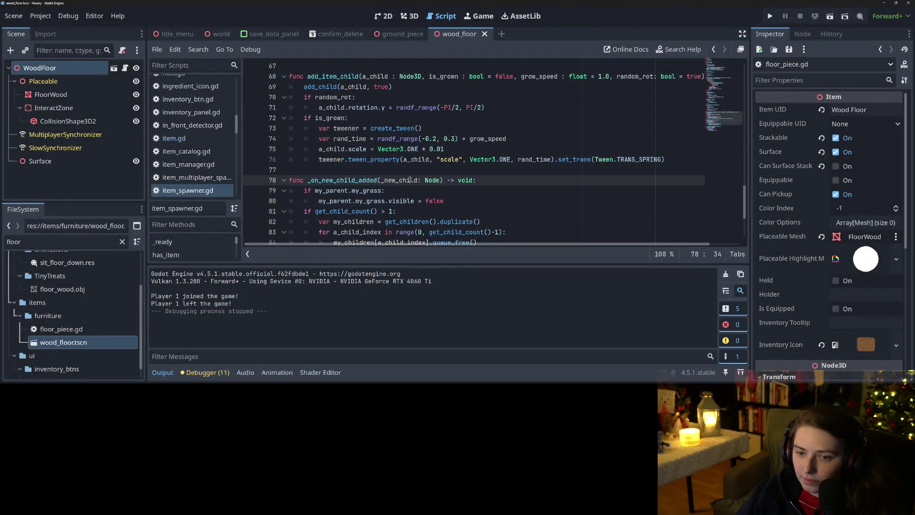
scroll(410, 180, "up", 2)
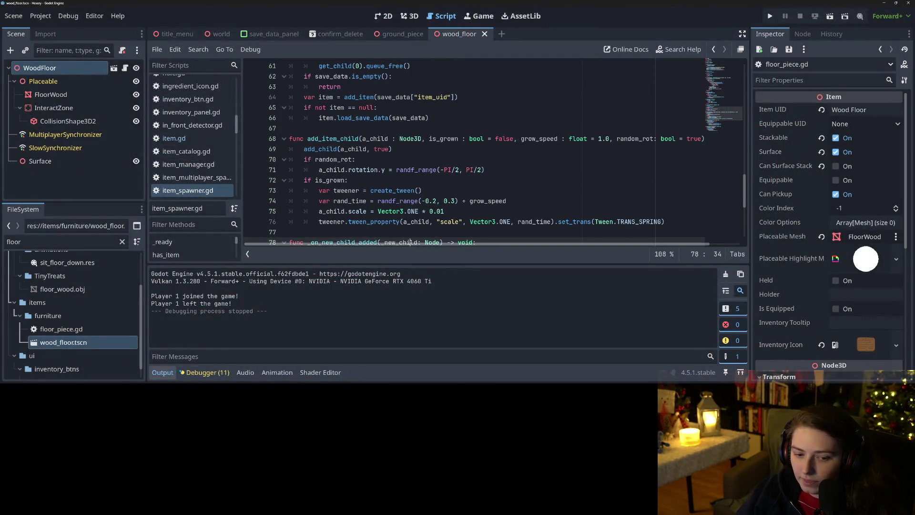
left_click(208, 372)
left_click(208, 372)
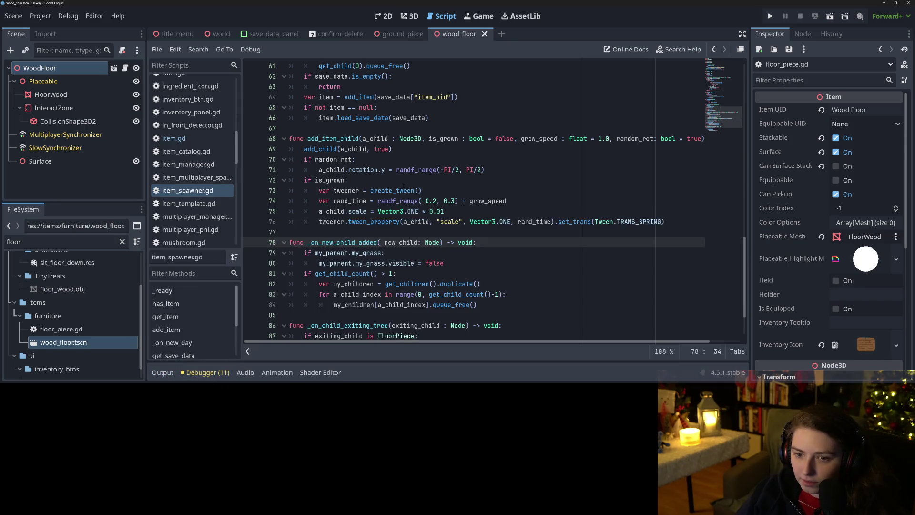
double_click(343, 138)
scroll(363, 210, "up", 3)
scroll(363, 210, "up", 6)
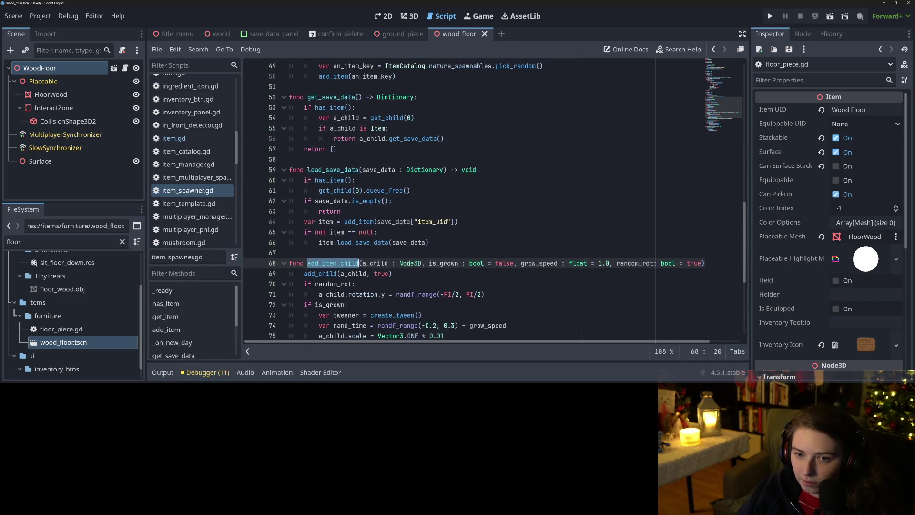
scroll(335, 211, "up", 4)
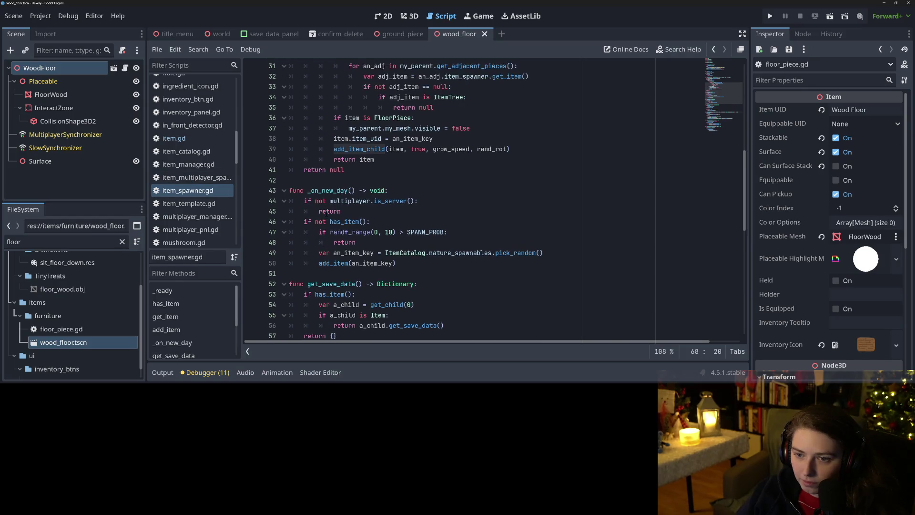
scroll(334, 218, "down", 10)
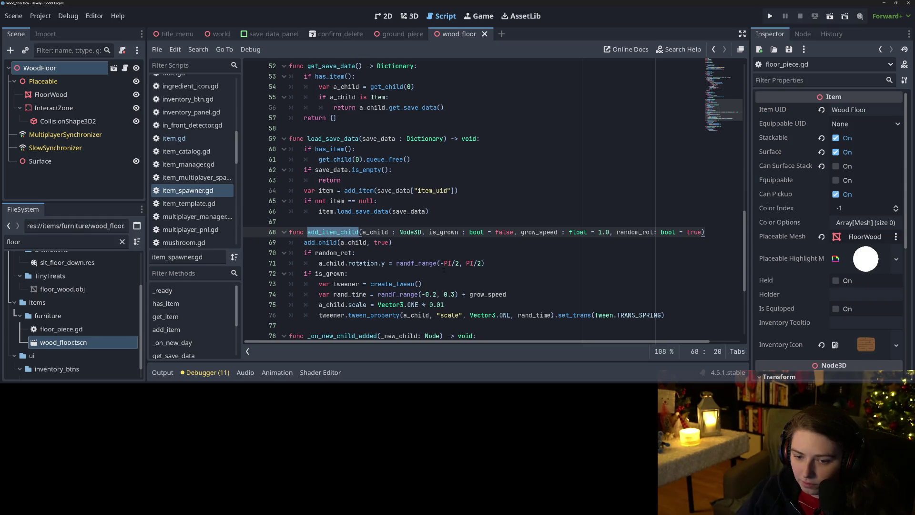
scroll(446, 274, "up", 9)
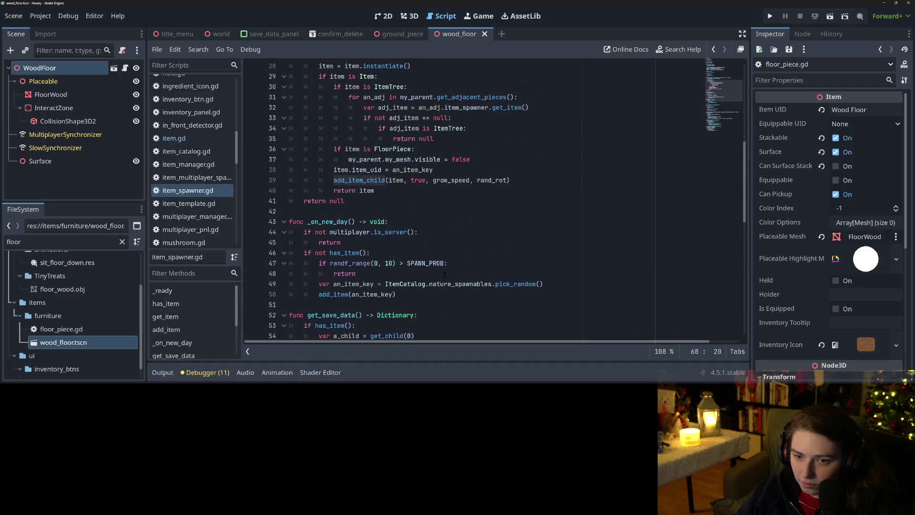
scroll(444, 274, "up", 1)
left_click(367, 242)
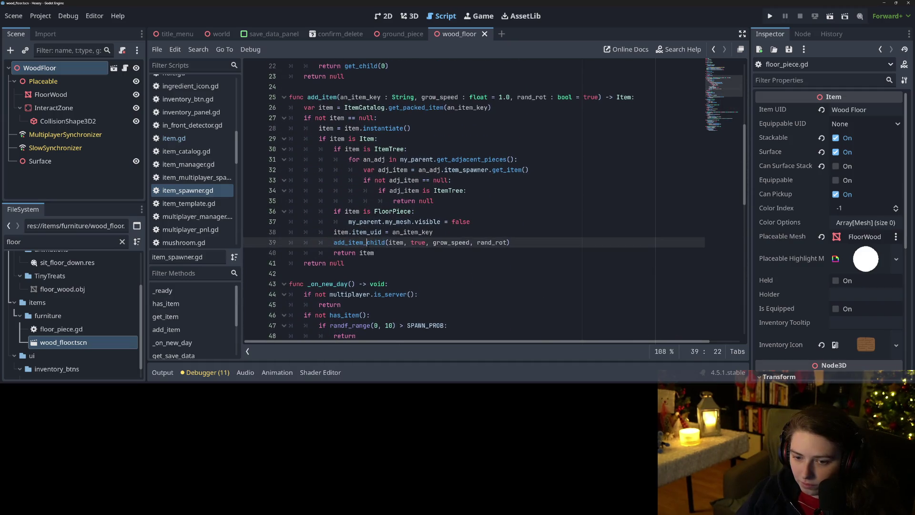
Inspect the FloorPiece check and my_mesh.visible on lines 36–37.
double_click(398, 222)
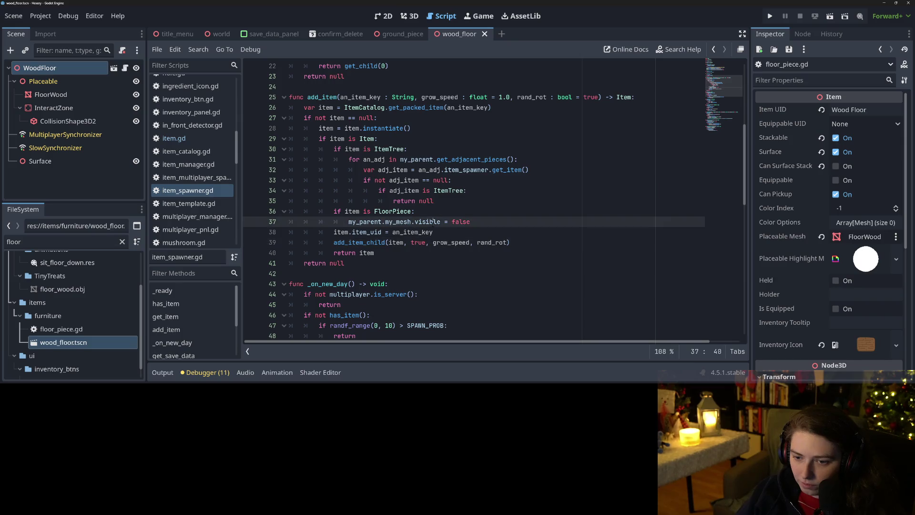
double_click(428, 221)
double_click(398, 221)
left_click(399, 200)
left_click(362, 211)
double_click(352, 211)
double_click(398, 211)
double_click(396, 221)
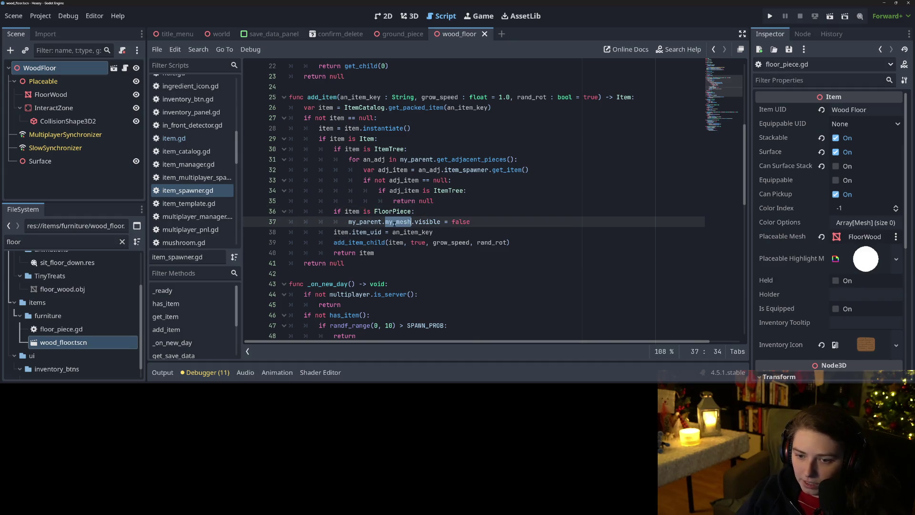
double_click(426, 222)
double_click(352, 211)
double_click(392, 211)
left_click(459, 221)
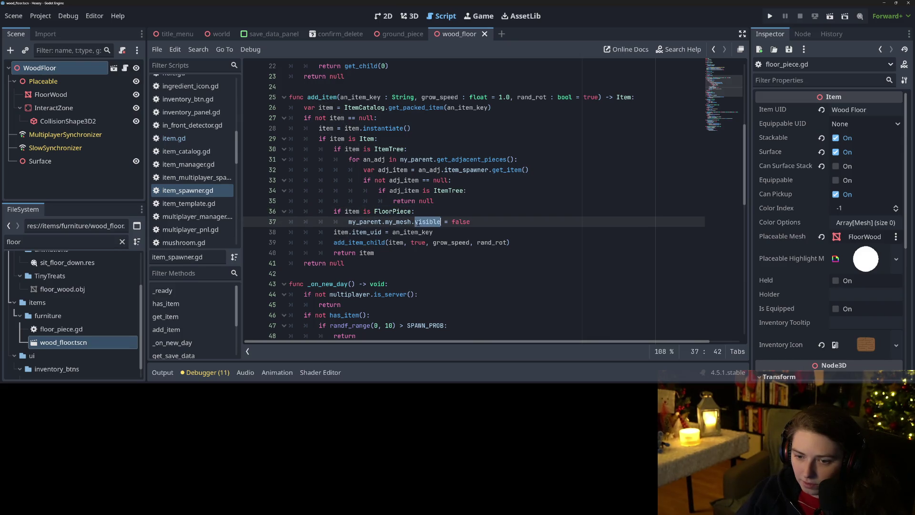
Check the type of my_parent on line 37 via its documentation popup.
double_click(386, 222)
double_click(367, 222)
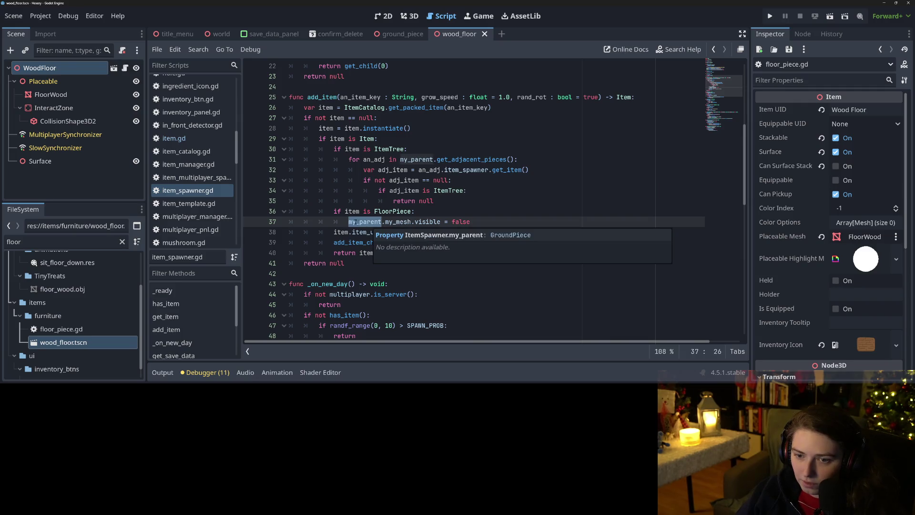
left_click(349, 222)
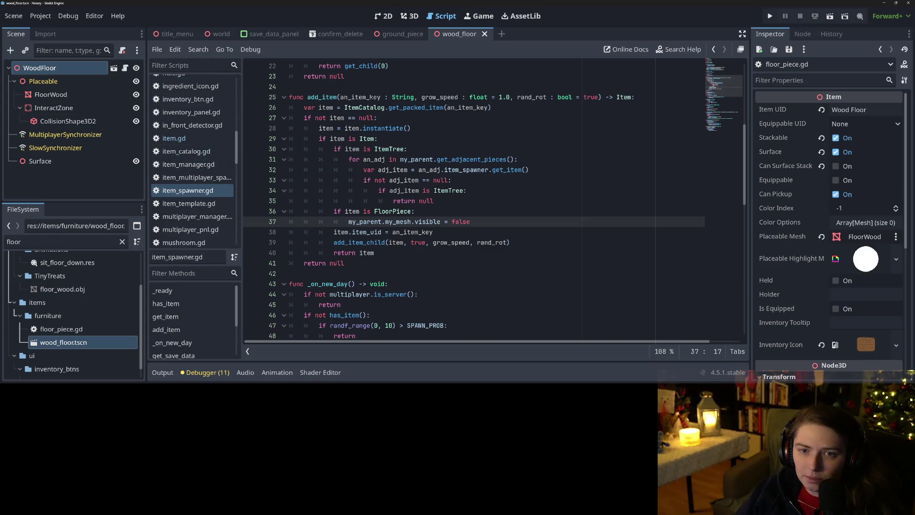
After checking the ground_piece scene's meshes, breakpoint line 36's FloorPiece check and run the game.
left_click(403, 34)
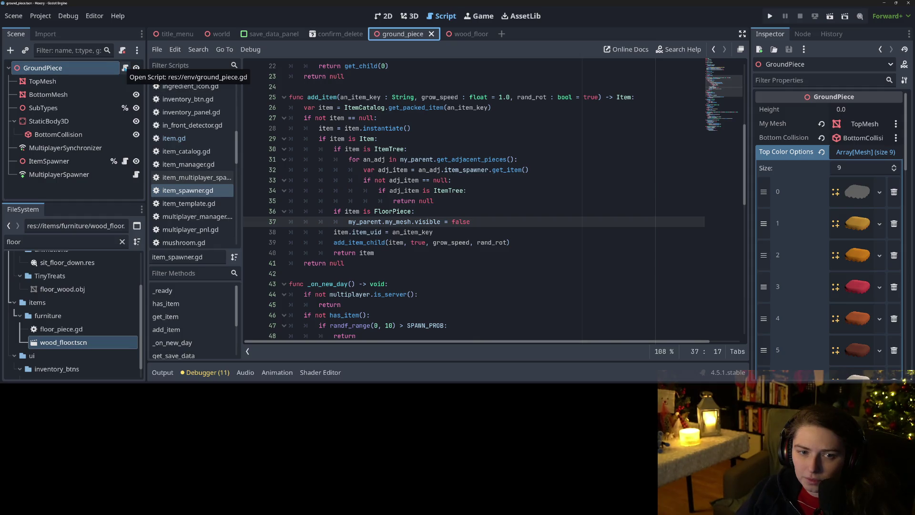
left_click(466, 34)
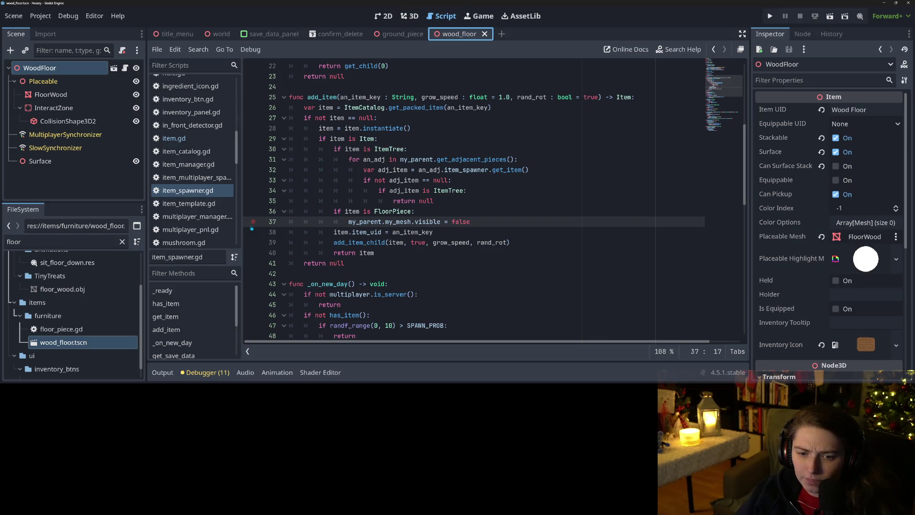
key("shift+Up")
key("shift+Home")
key("shift+Home")
key("F9")
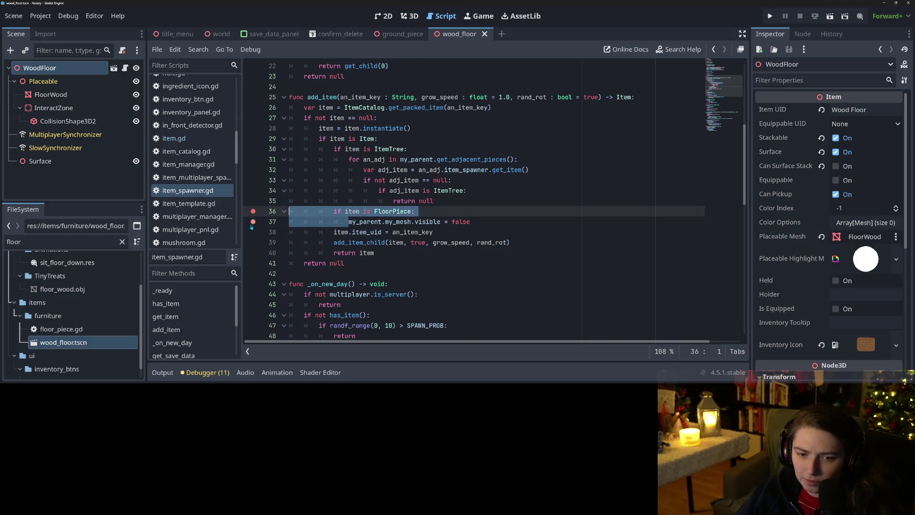
left_click(367, 222)
left_click(770, 16)
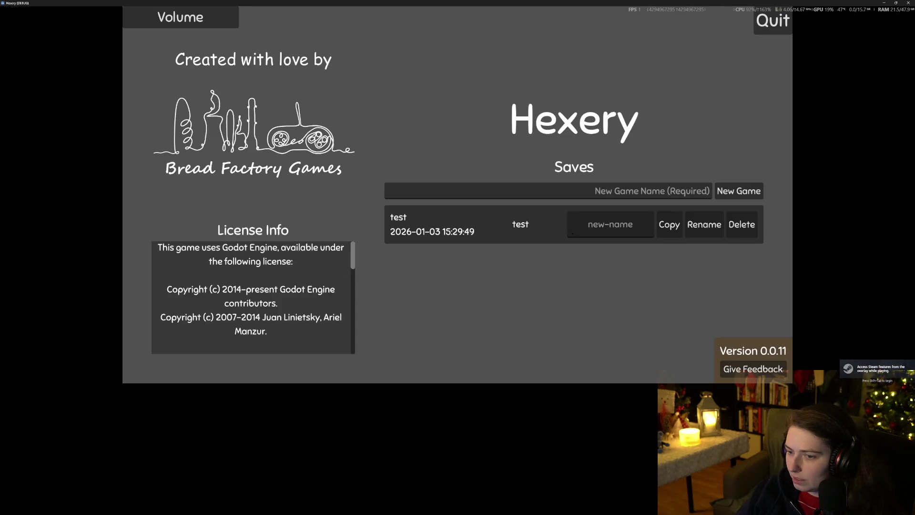
Load the test save and continue past the breakpoint hits.
left_click(572, 223)
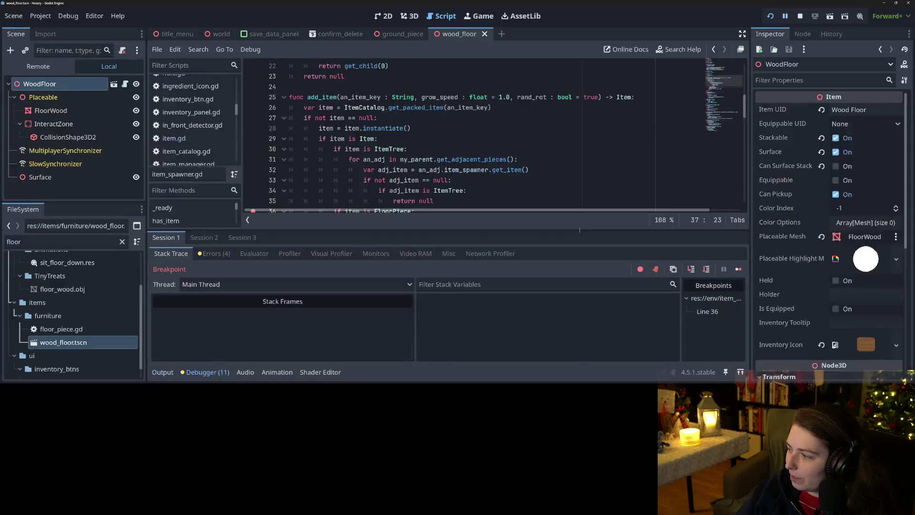
left_click(738, 269)
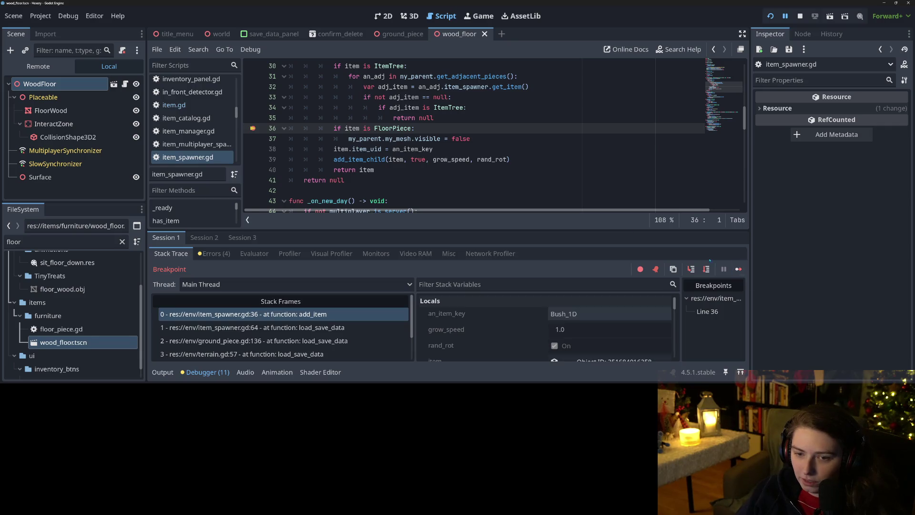
left_click(738, 270)
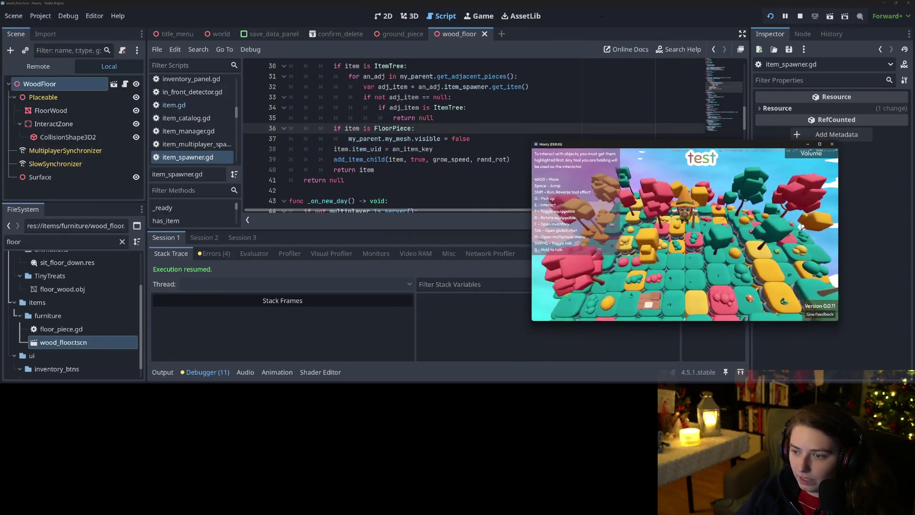
Tile the editor left and game right, collapse the debugger and widen the code editor.
key("super+Left")
key("Return")
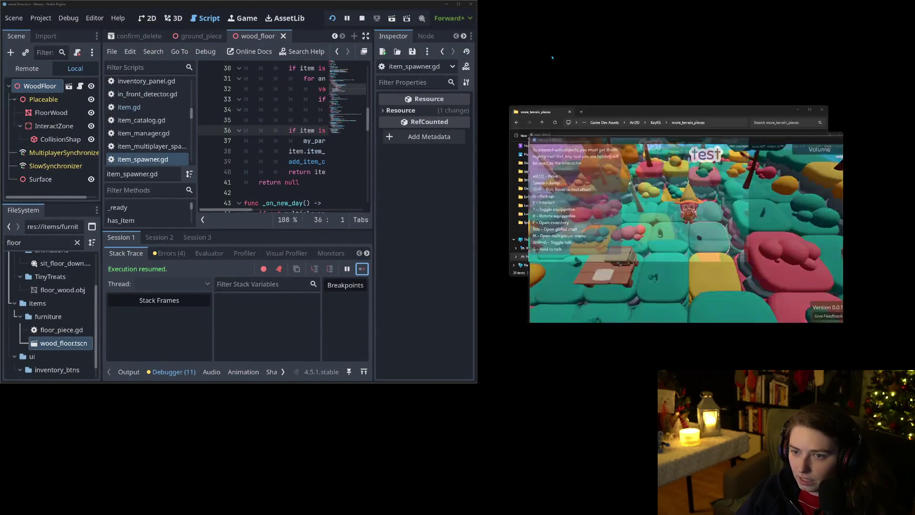
left_click(172, 372)
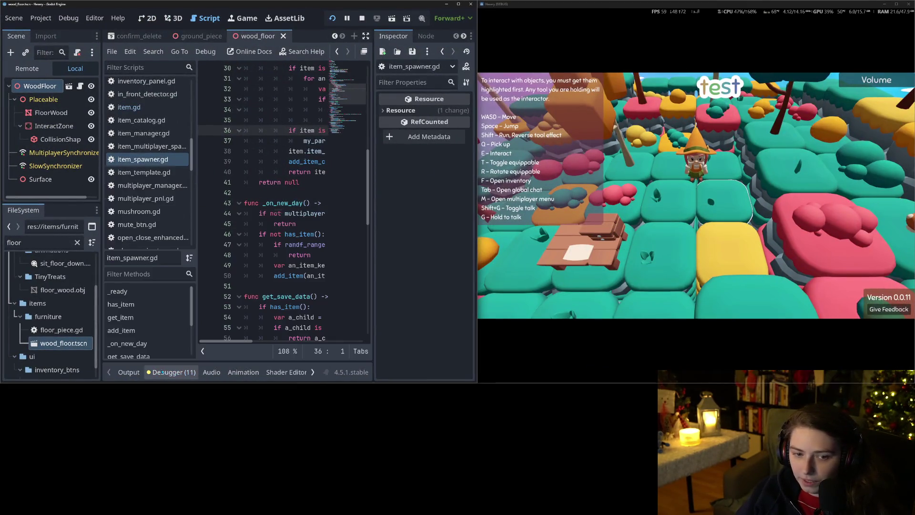
left_click_drag(101, 162, 1, 149)
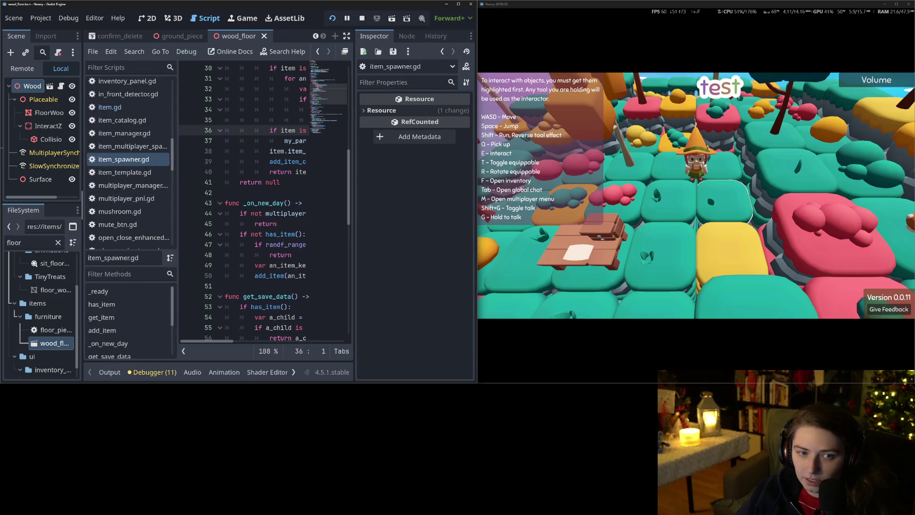
left_click_drag(353, 206, 372, 206)
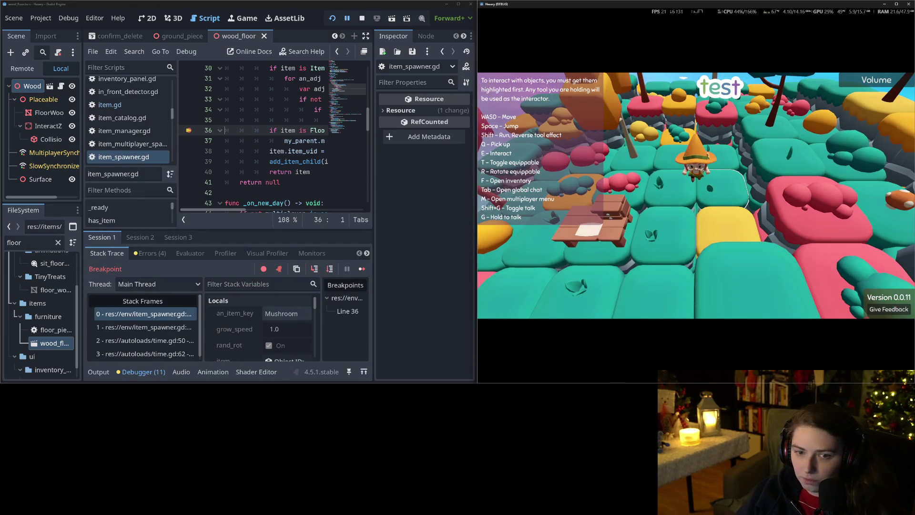
Resume the paused game, walk the character, then restart the running project.
type("a")
left_click(362, 268)
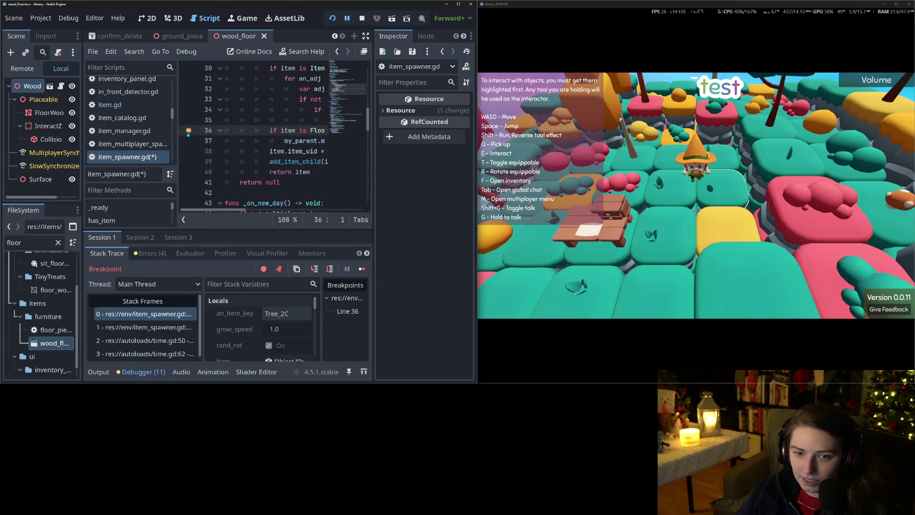
left_click(357, 265)
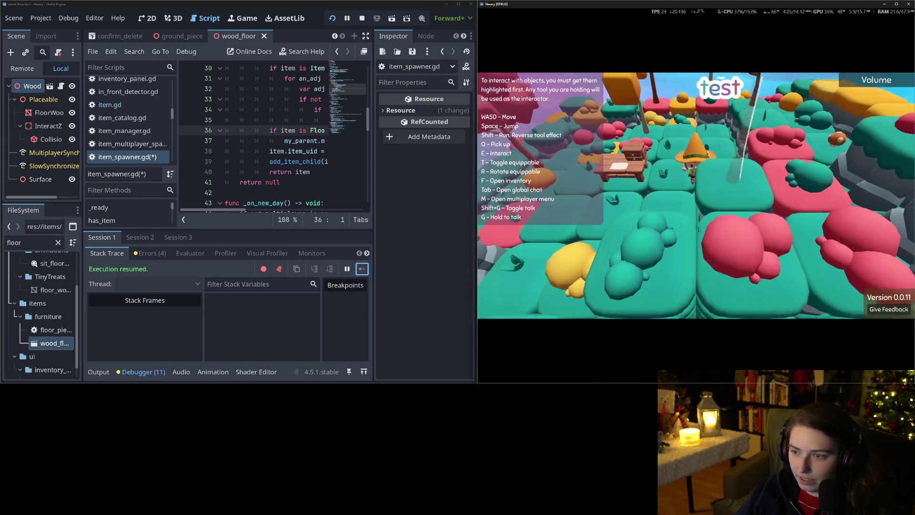
key("s")
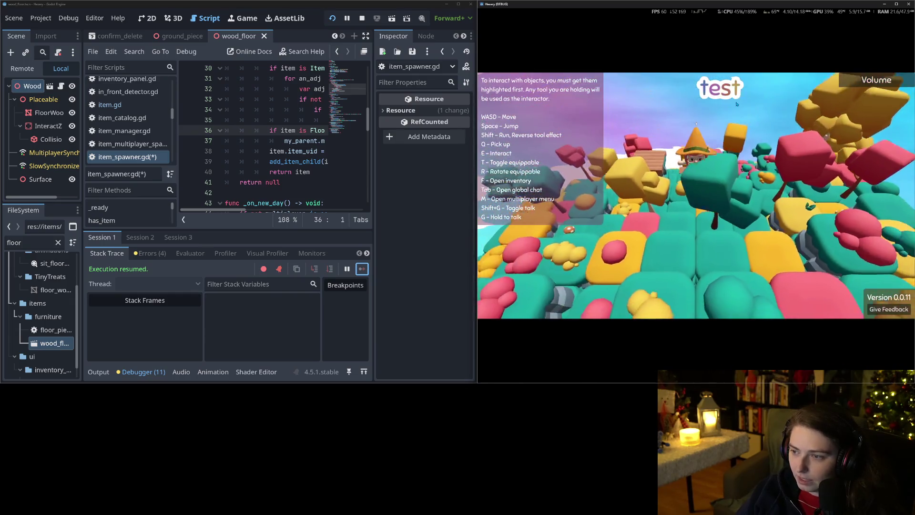
left_click(341, 19)
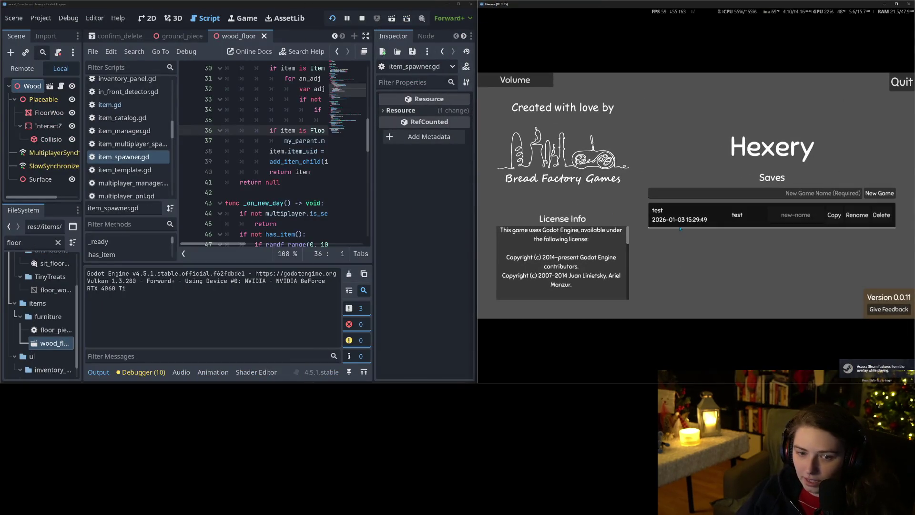
Load the test save, break on line 36's floor piece check and continue through the spawner calls.
left_click(667, 217)
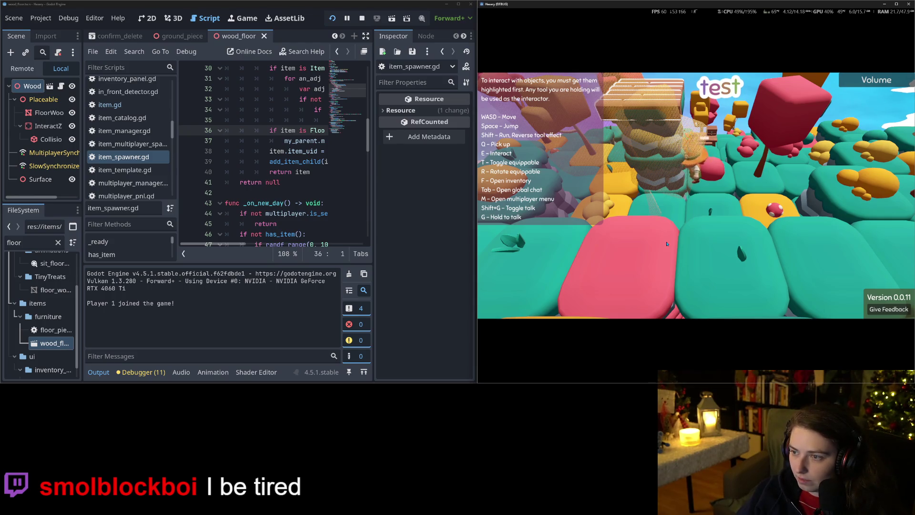
key("f")
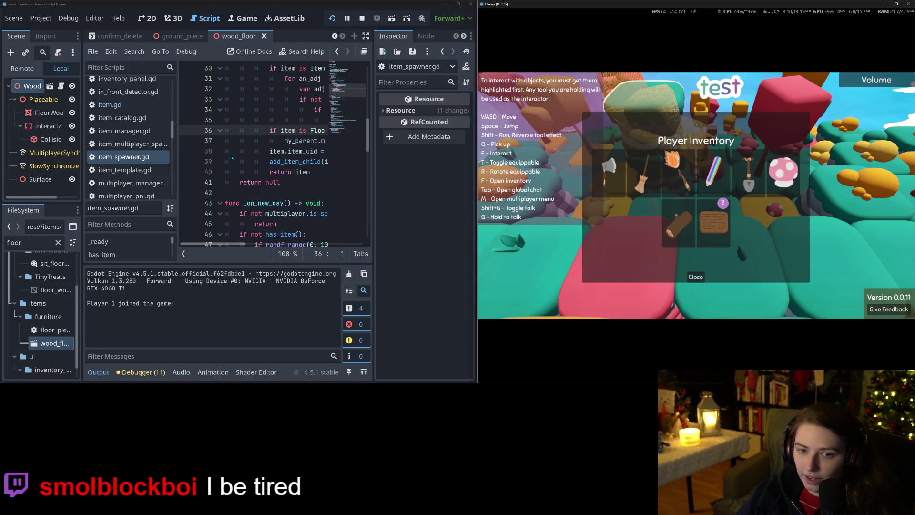
left_click(188, 130)
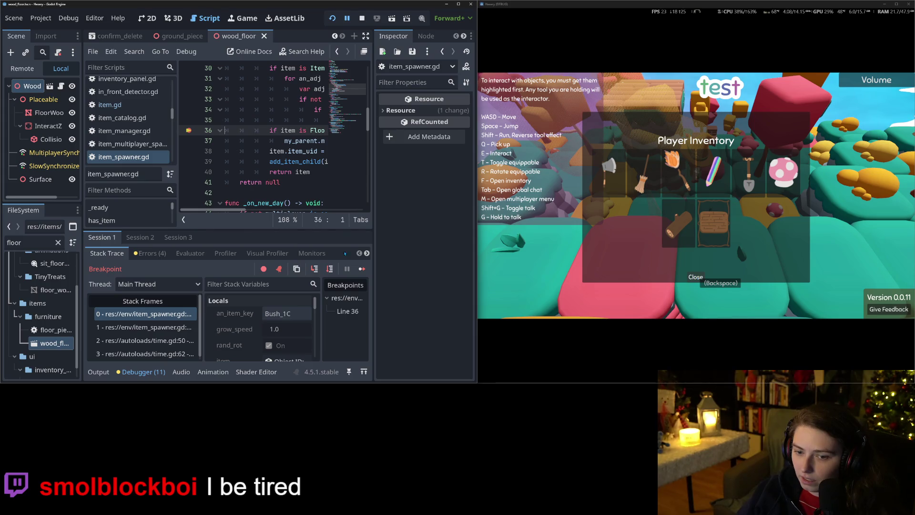
left_click(363, 269)
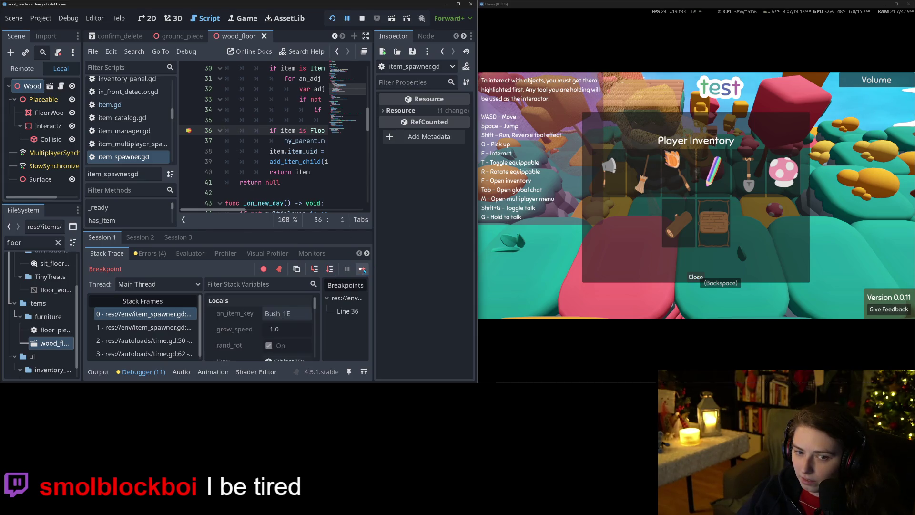
left_click(362, 270)
left_click(363, 269)
left_click(362, 270)
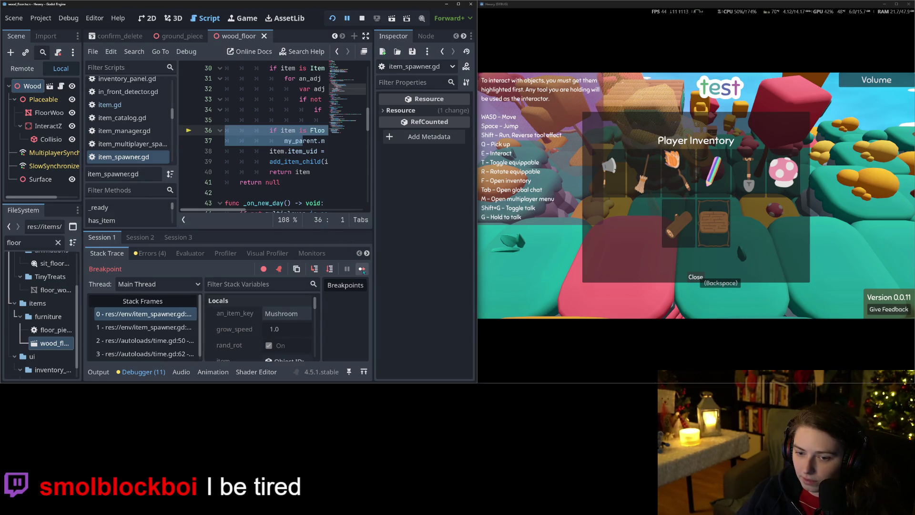
left_click(362, 269)
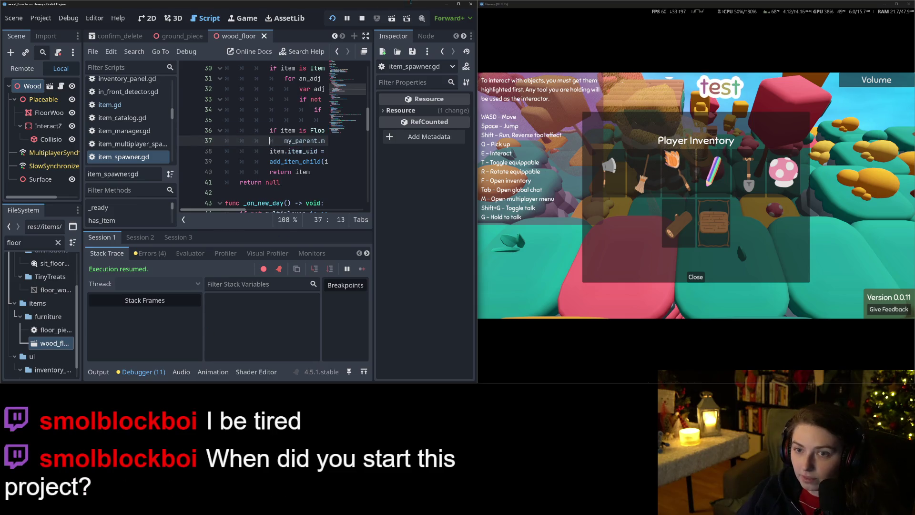
Collapse the debugger and inspect the add_item function and its instantiation line.
left_click(142, 371)
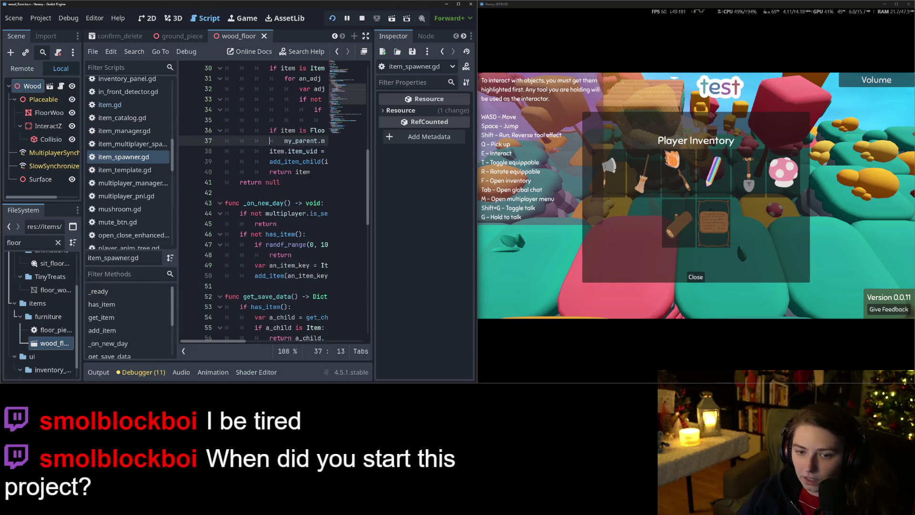
scroll(310, 175, "up", 5)
left_click(269, 202)
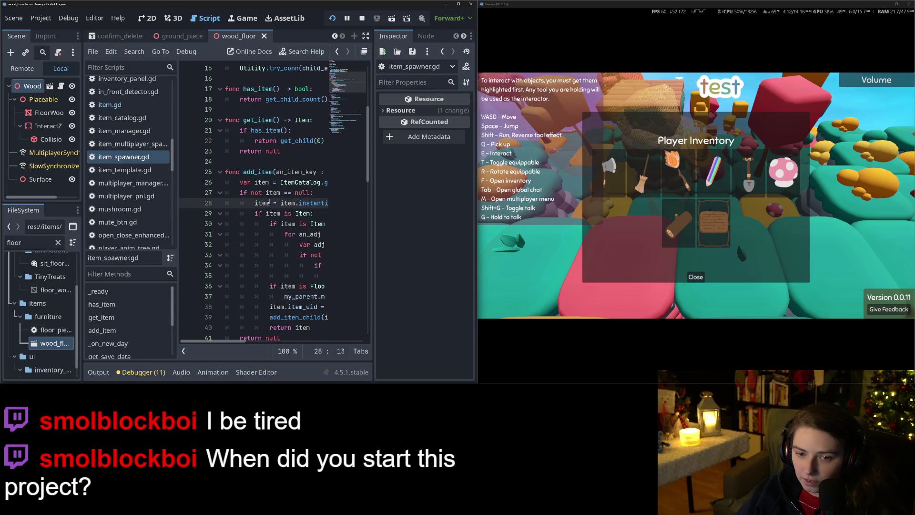
left_click(264, 182)
double_click(264, 172)
scroll(361, 162, "down", 7)
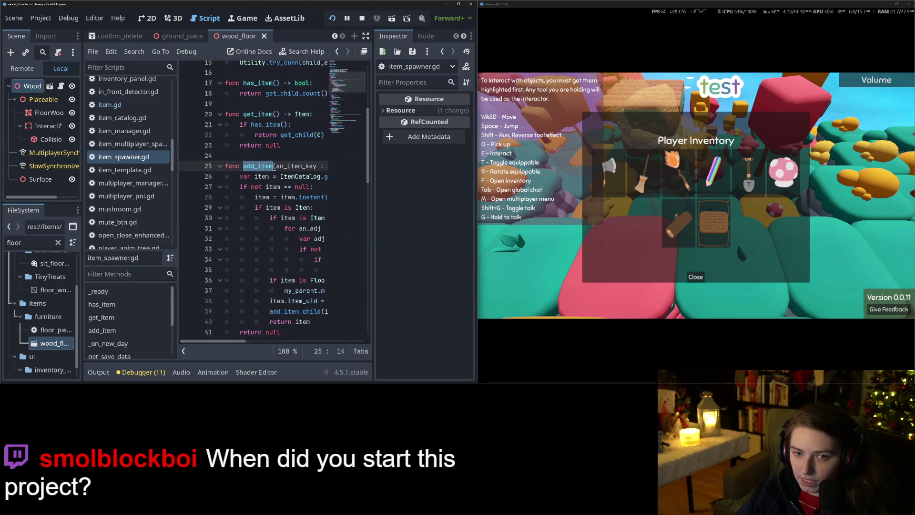
scroll(274, 230, "down", 7)
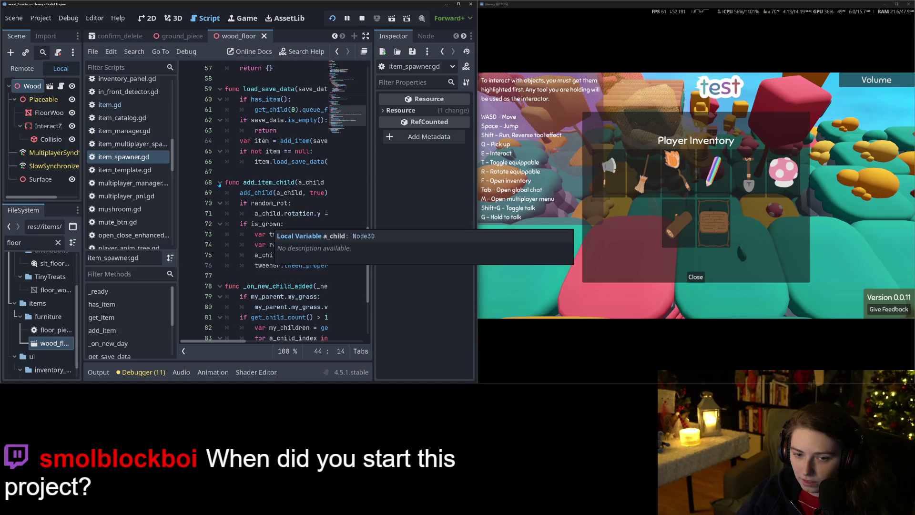
Set a breakpoint on line 69 in add_item_child and select the wood floor to place in-game.
left_click(189, 192)
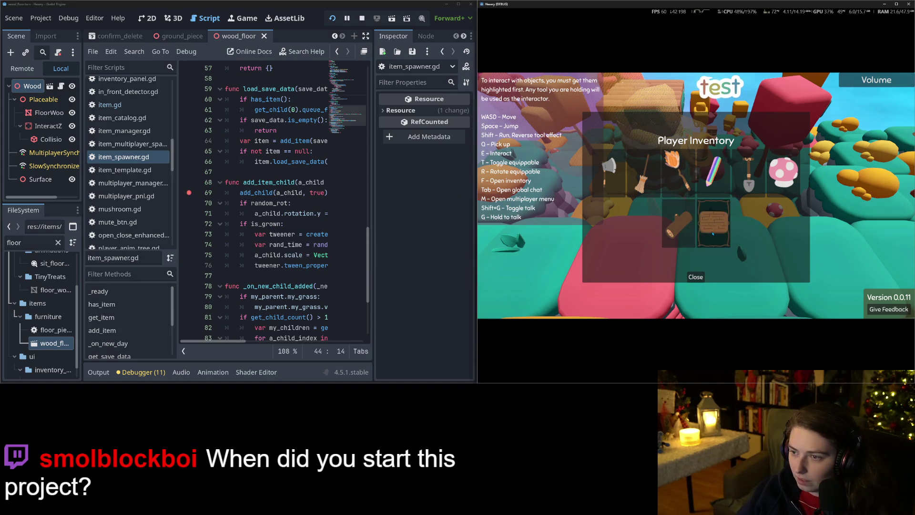
left_click(696, 278)
key("q")
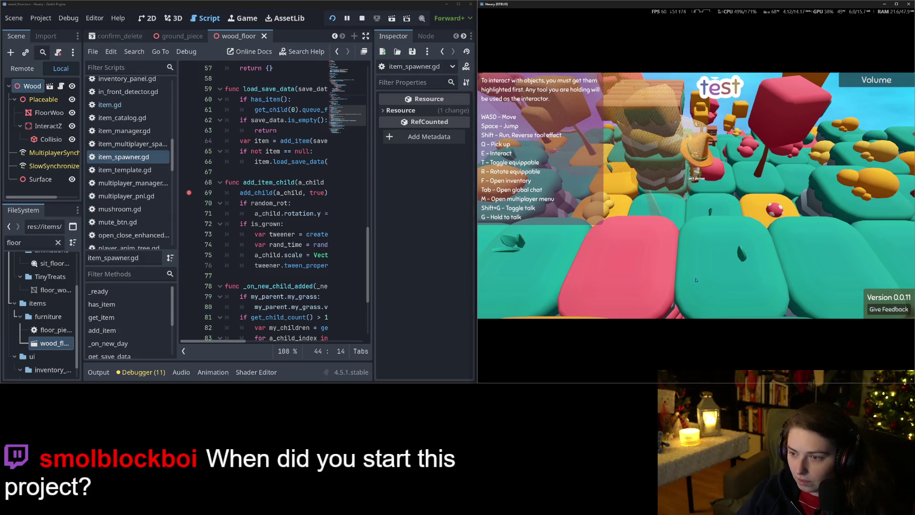
key("q")
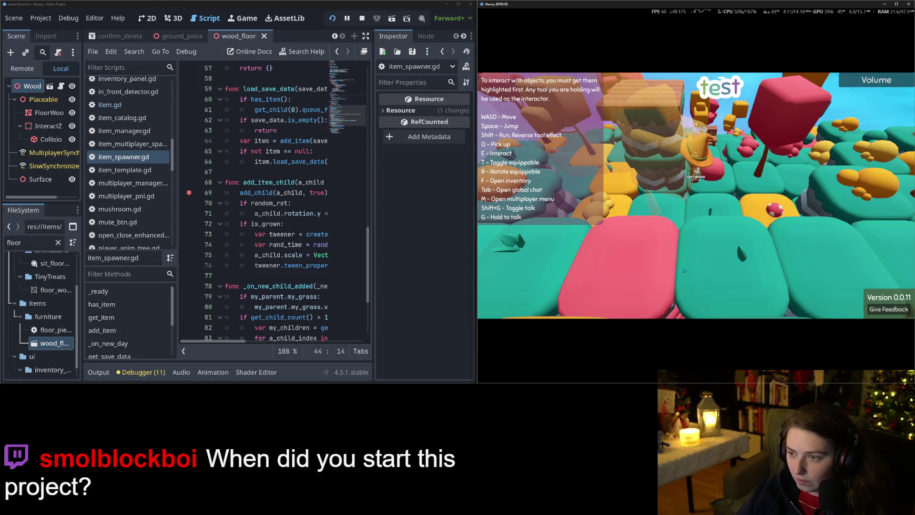
key("f")
left_click(695, 280)
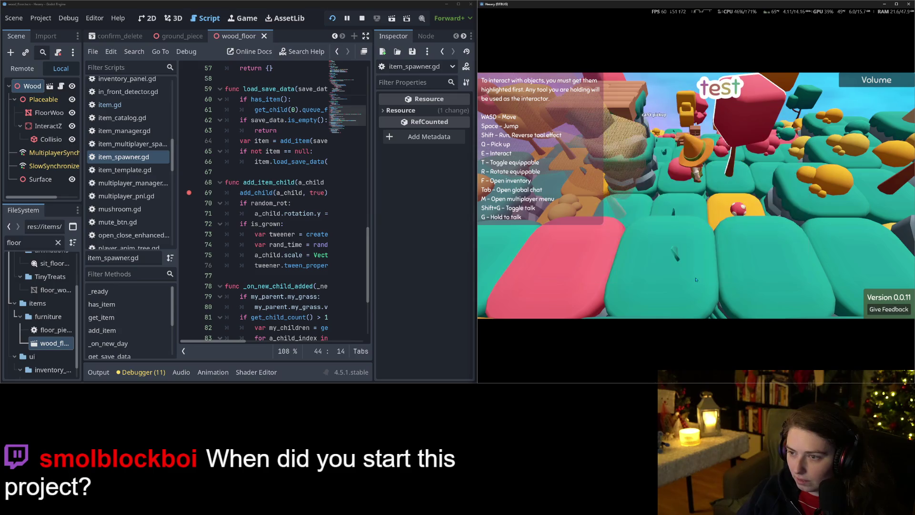
key("f")
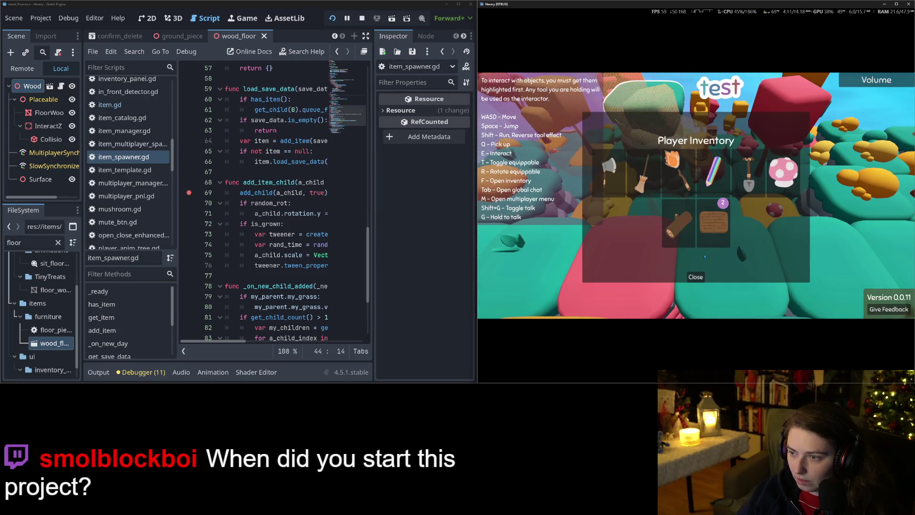
left_click(713, 233)
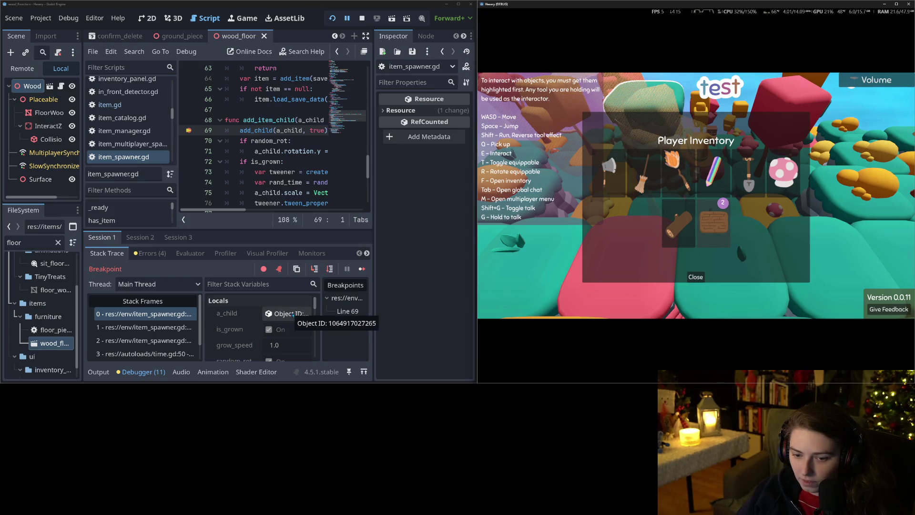
Continue past the line 69 hit, remove its breakpoint, resume the game and maximize the editor.
left_click(362, 269)
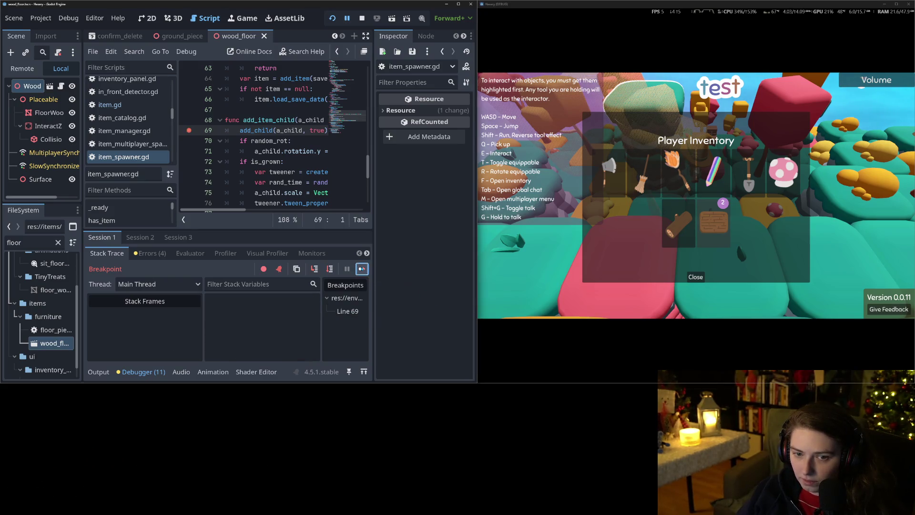
left_click(189, 131)
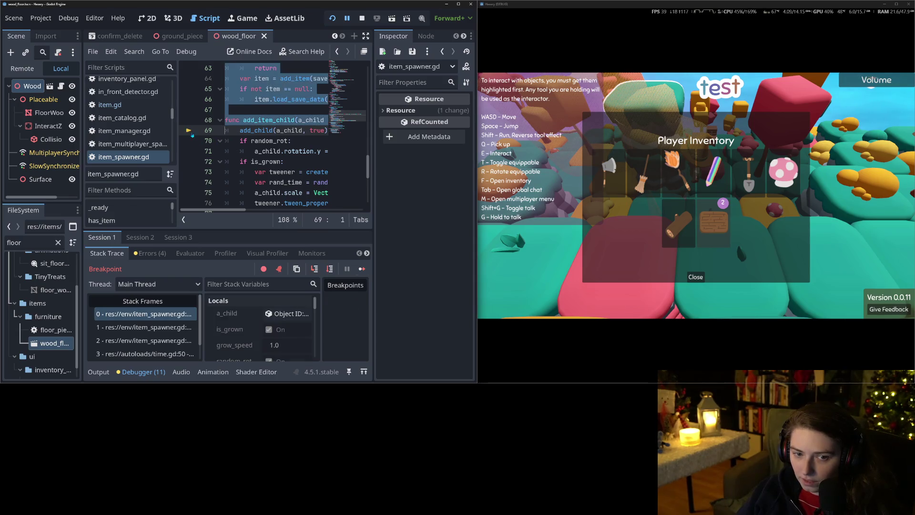
left_click(362, 269)
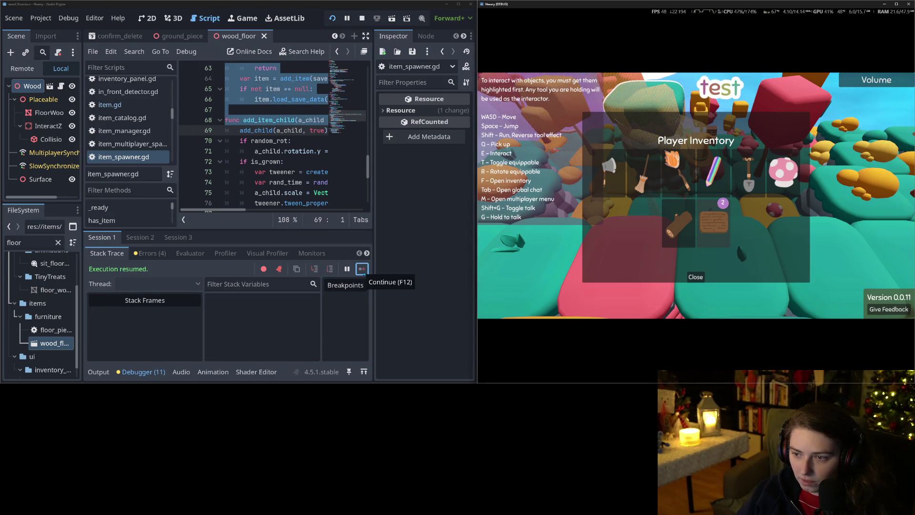
key("F9")
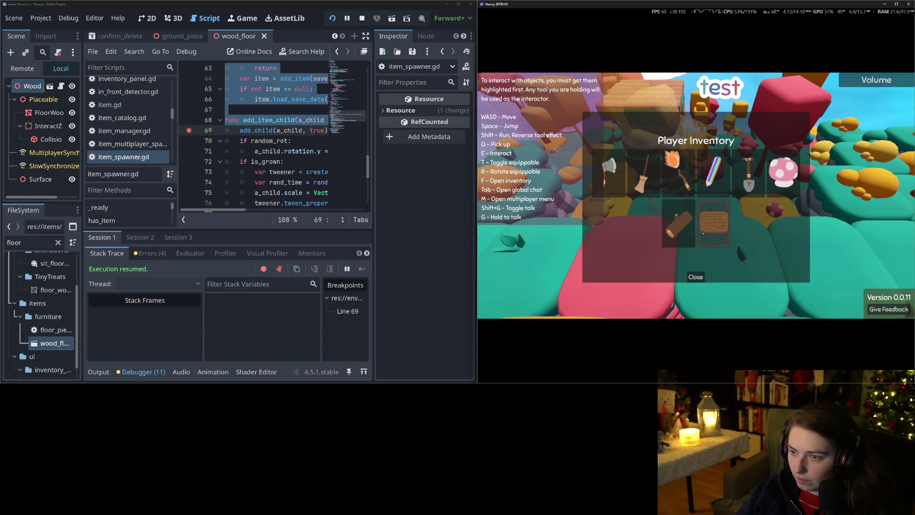
left_click(696, 277)
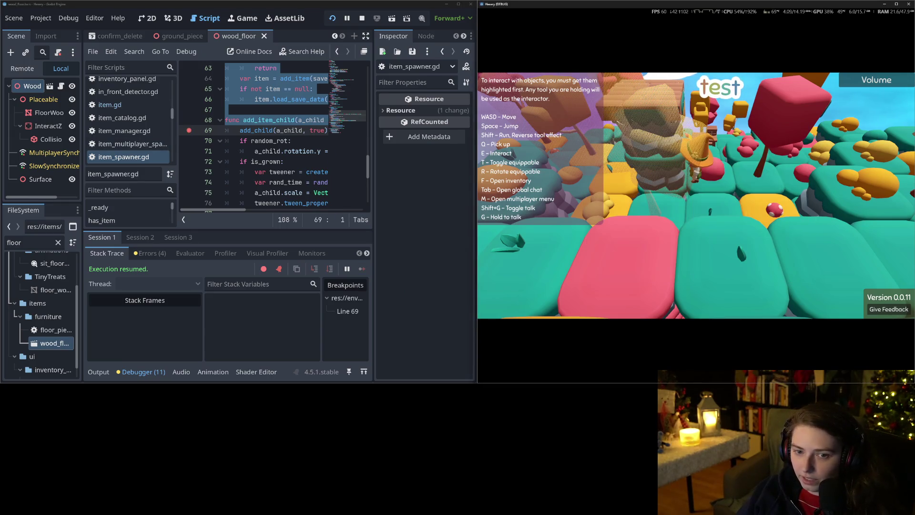
left_click(189, 130)
left_click(274, 150)
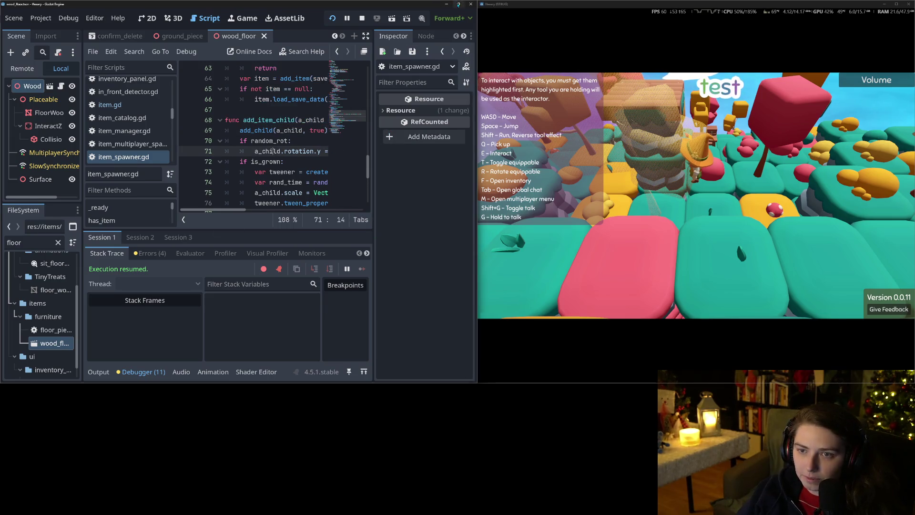
double_click(450, 6)
scroll(429, 143, "down", 4)
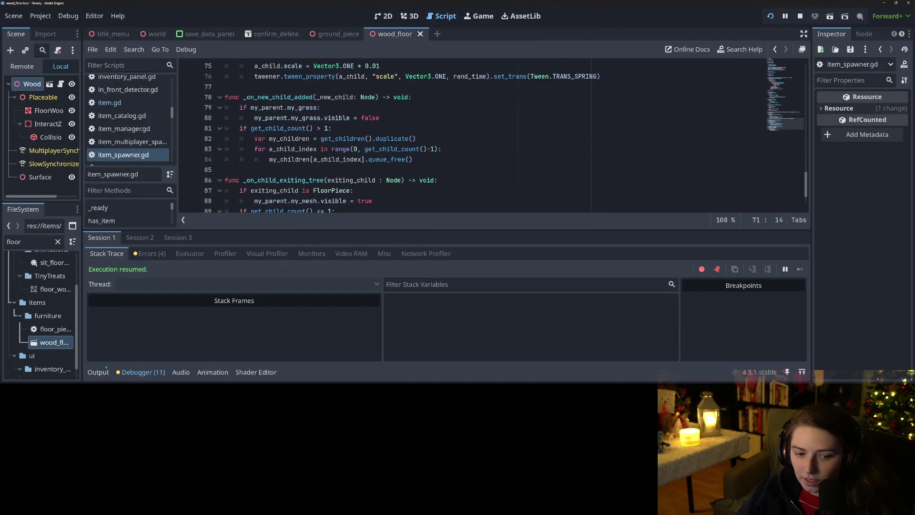
left_click(140, 372)
left_click(339, 242)
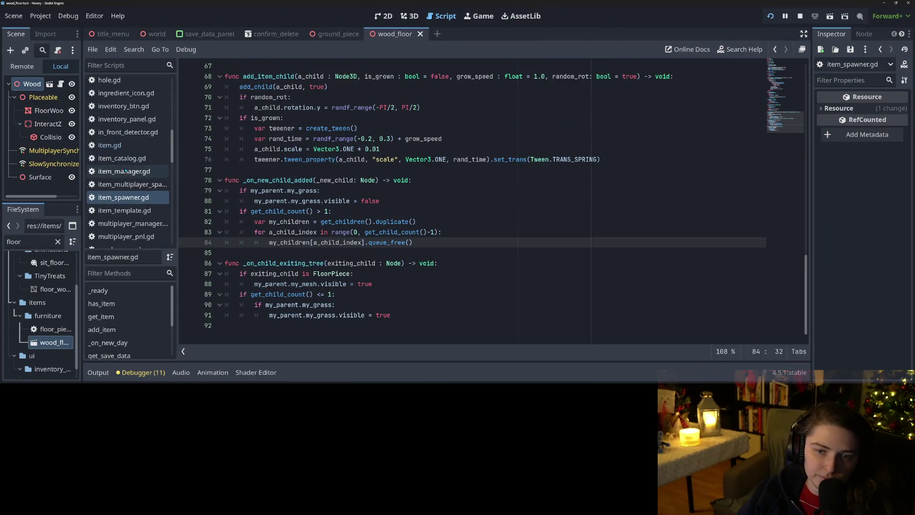
scroll(477, 201, "up", 15)
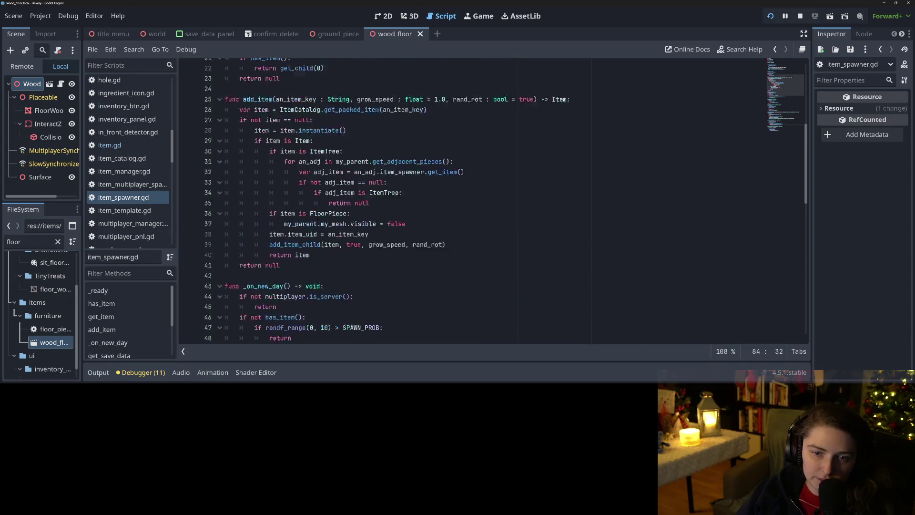
scroll(305, 222, "up", 7)
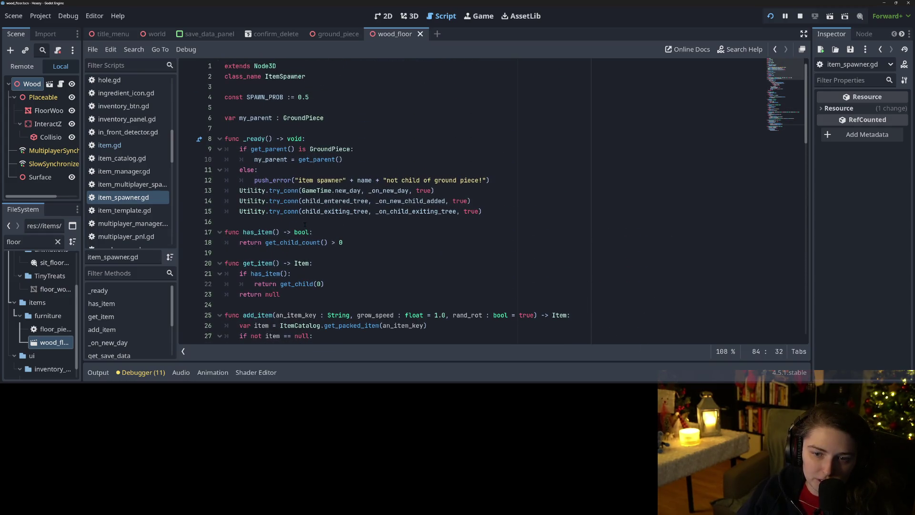
scroll(305, 224, "down", 1)
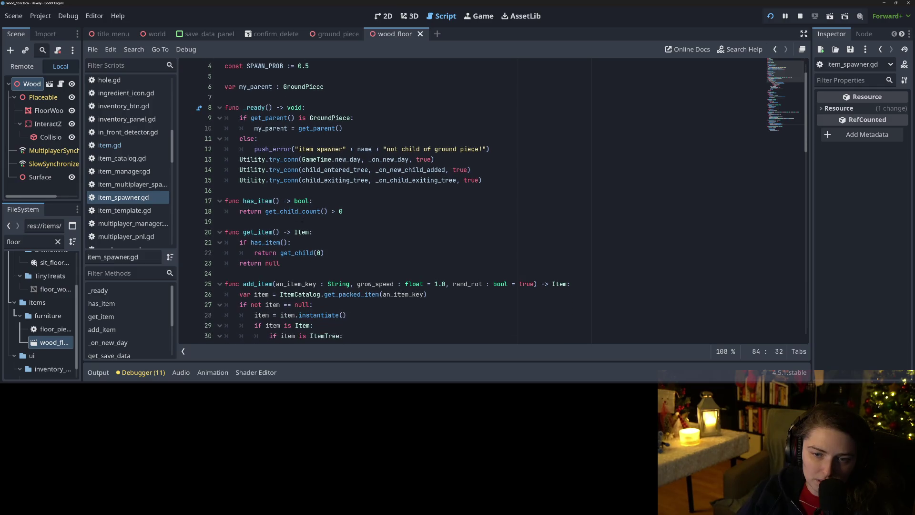
left_click(259, 149)
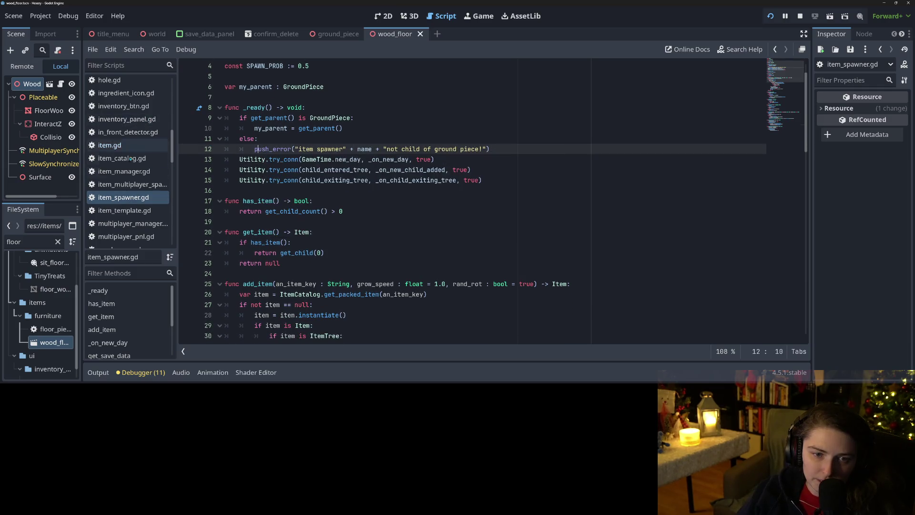
scroll(128, 180, "up", 1)
left_click(109, 166)
scroll(331, 234, "down", 5)
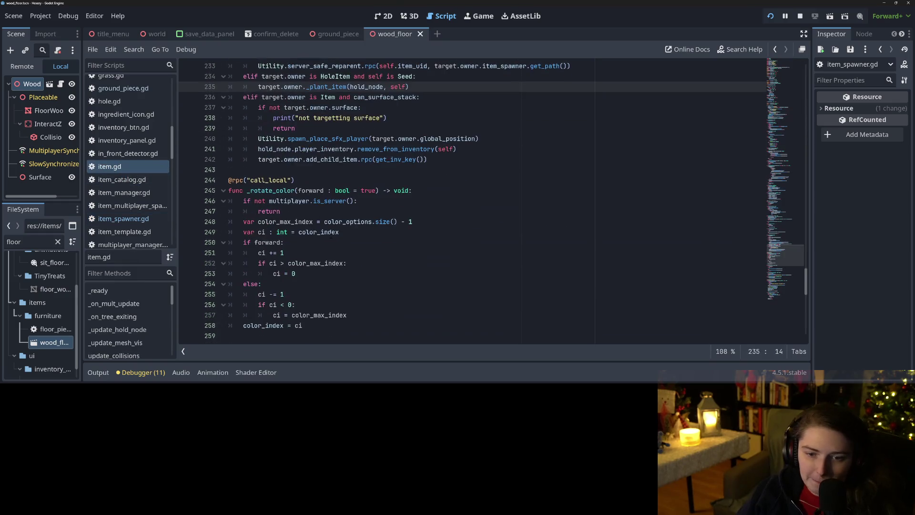
scroll(332, 234, "down", 2)
scroll(332, 235, "down", 6)
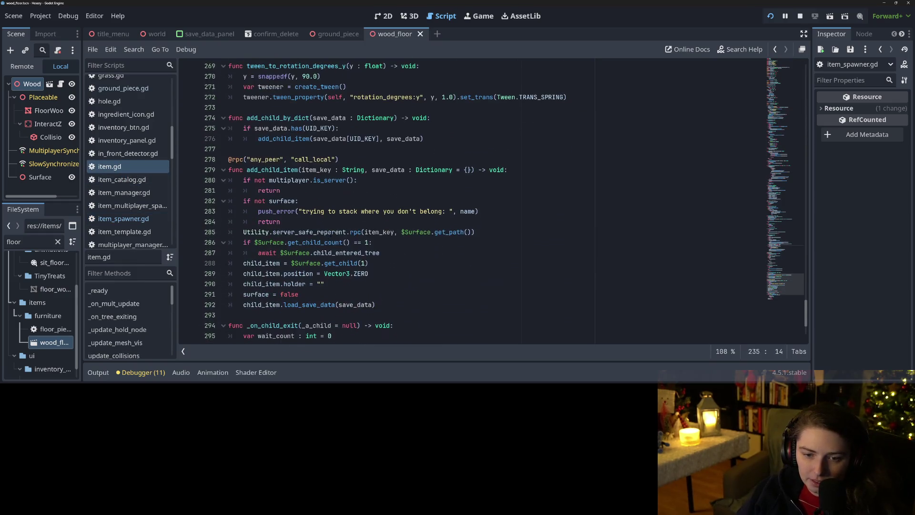
scroll(332, 220, "down", 3)
scroll(335, 220, "up", 17)
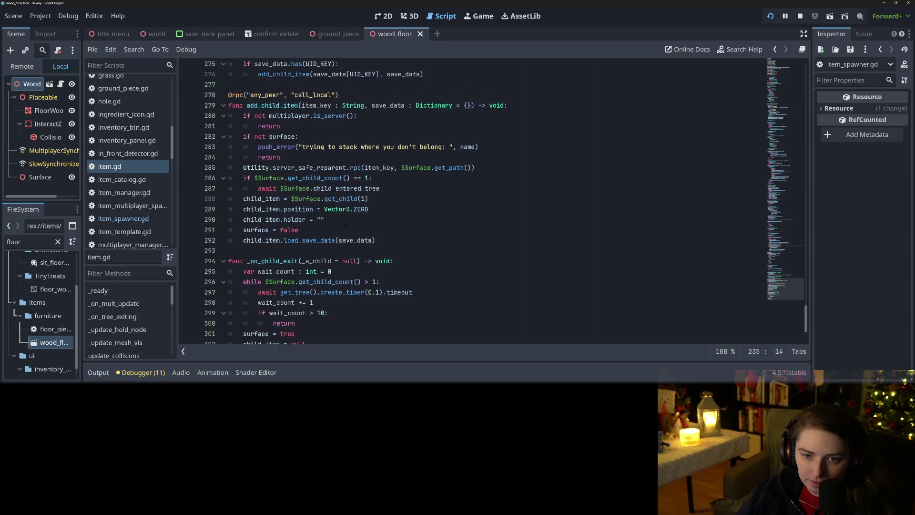
scroll(346, 227, "up", 6)
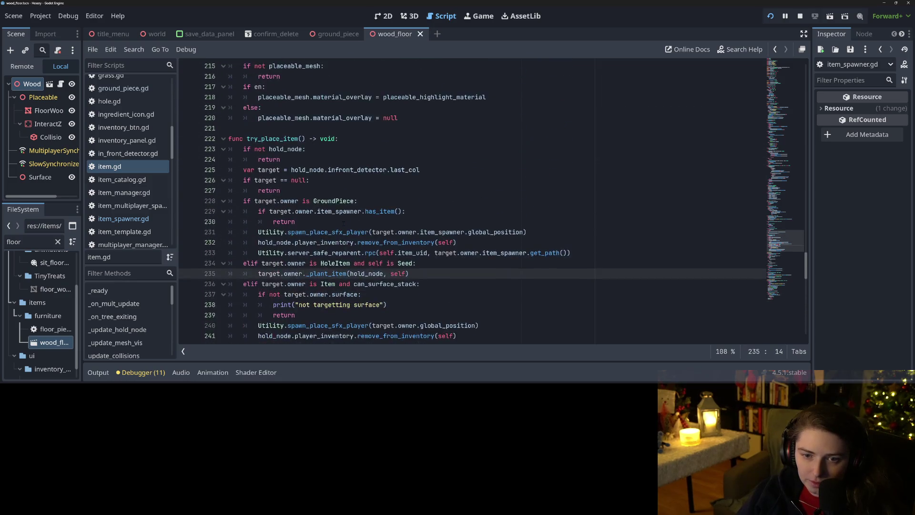
scroll(334, 205, "down", 4)
left_click(323, 180)
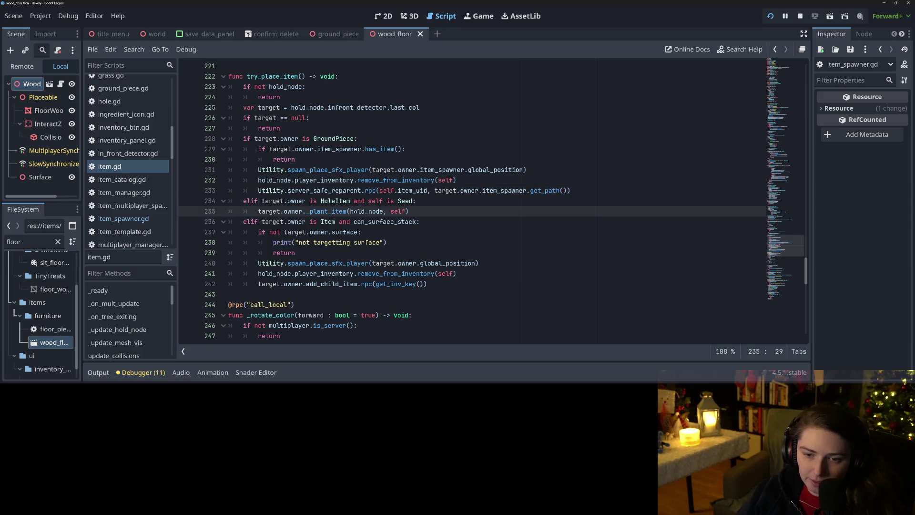
left_click(435, 213)
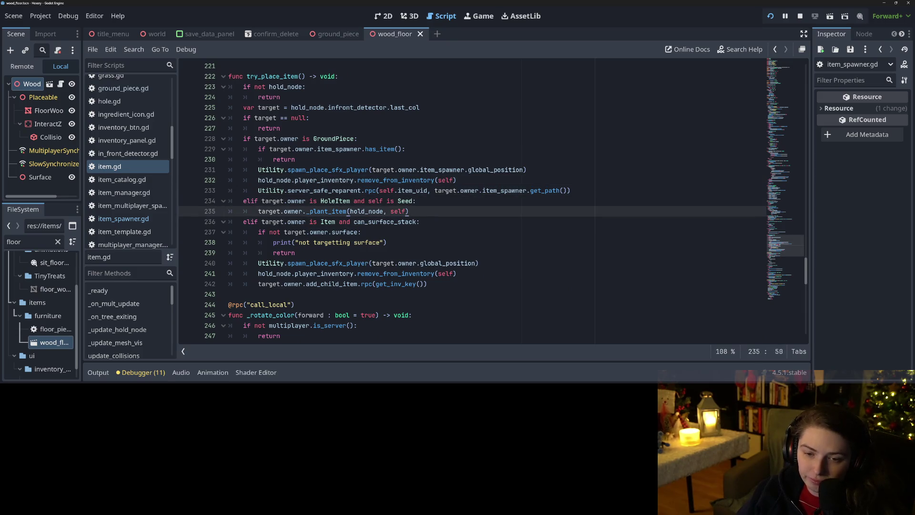
left_click(300, 169)
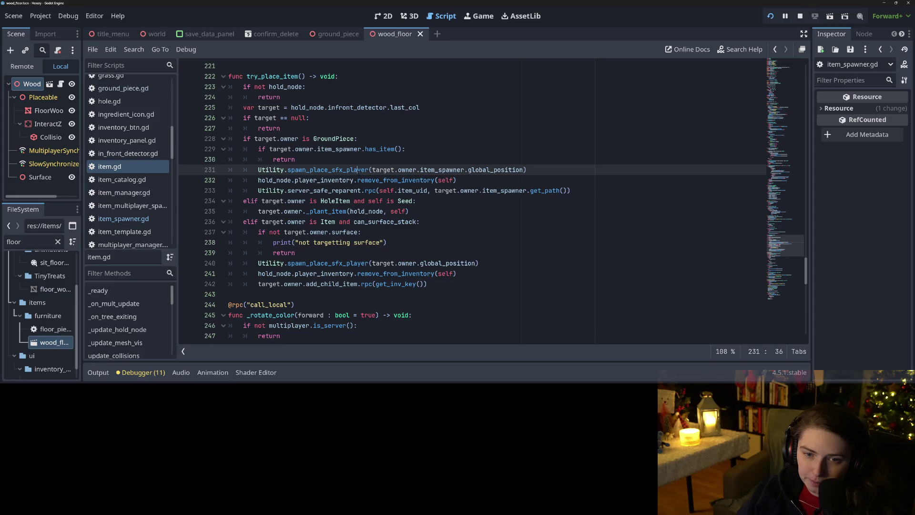
left_click(337, 138)
left_click(278, 181)
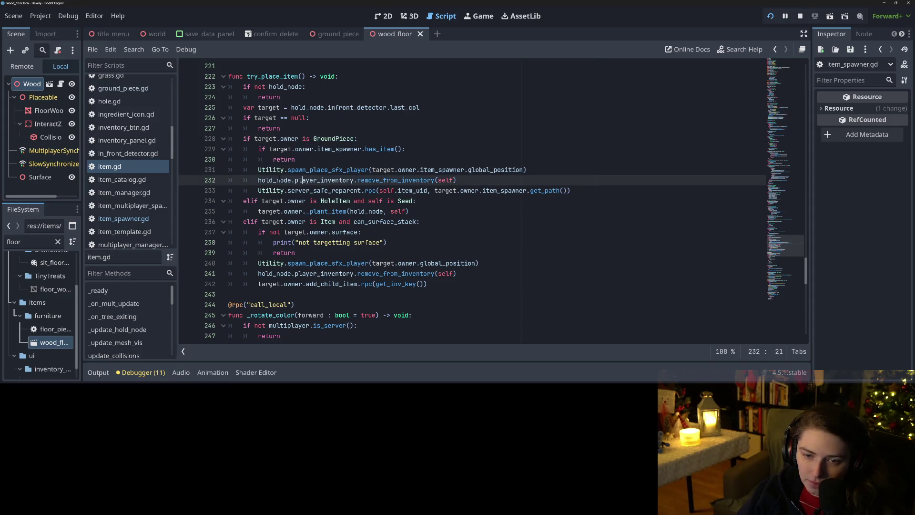
key("Up")
left_click(401, 181)
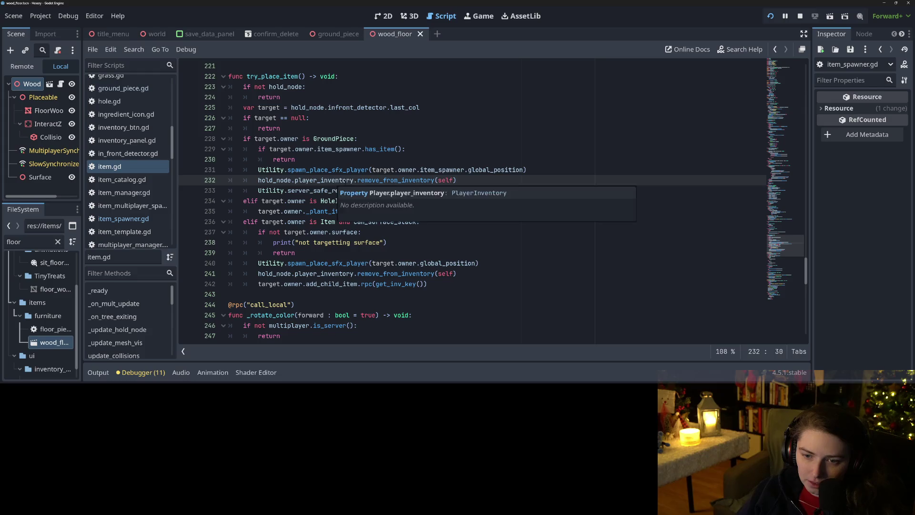
double_click(400, 181)
left_click(336, 191)
double_click(337, 191)
double_click(497, 190)
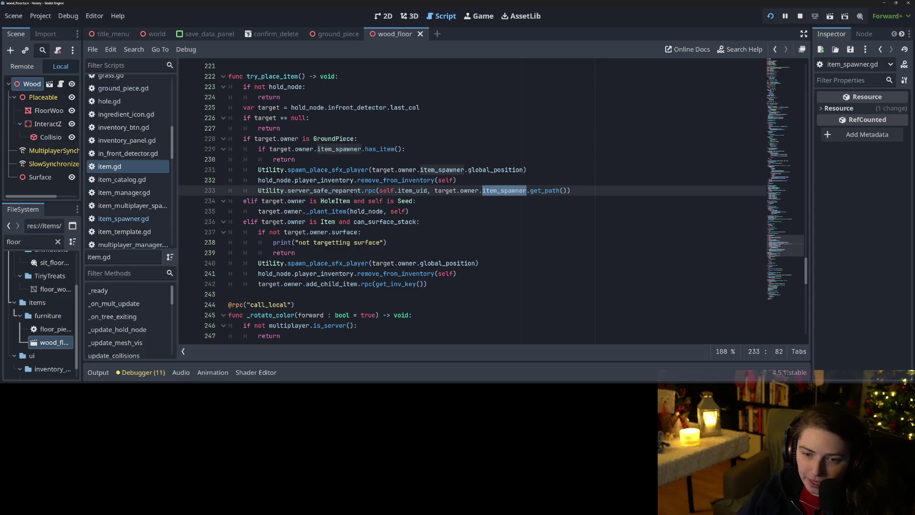
double_click(355, 191)
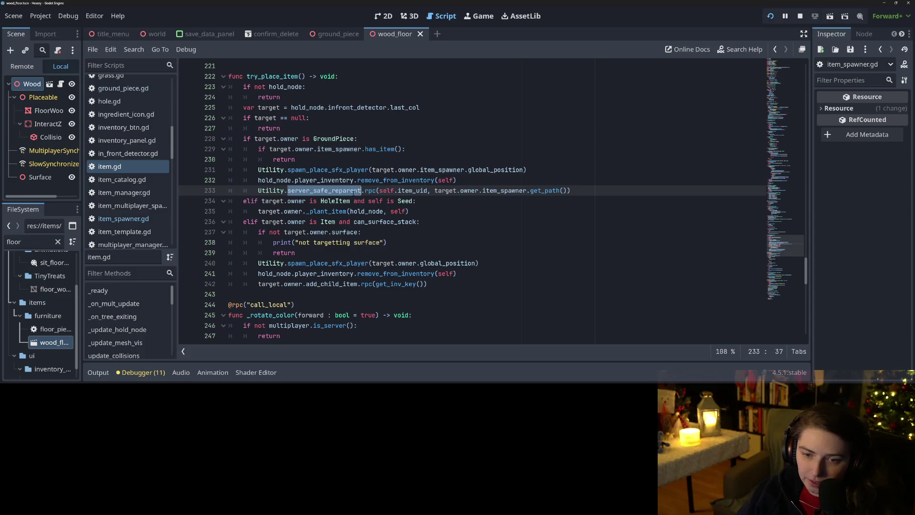
left_click(120, 220)
scroll(354, 234, "down", 10)
scroll(354, 234, "down", 7)
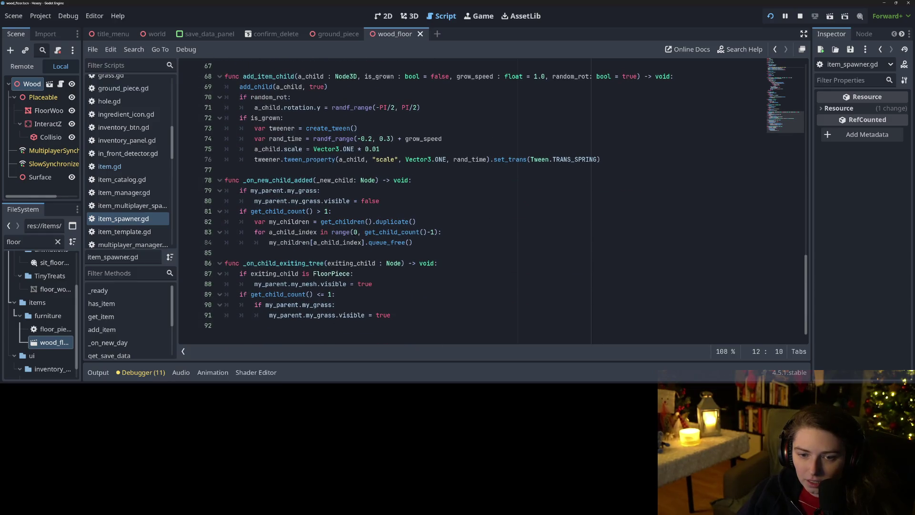
Cut the FloorPiece mesh-hiding lines out of add_item and save item_spawner.gd.
double_click(282, 180)
scroll(355, 258, "up", 14)
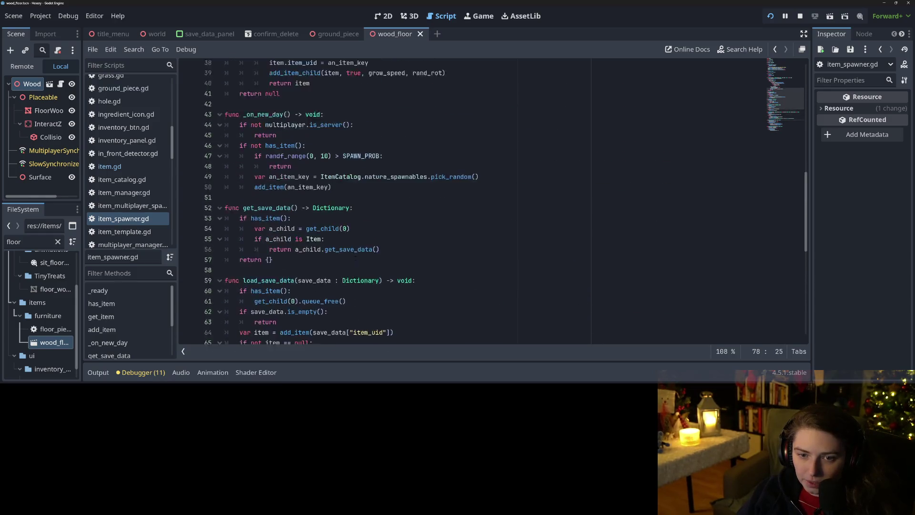
scroll(355, 258, "up", 3)
left_click(269, 232)
left_click(267, 211)
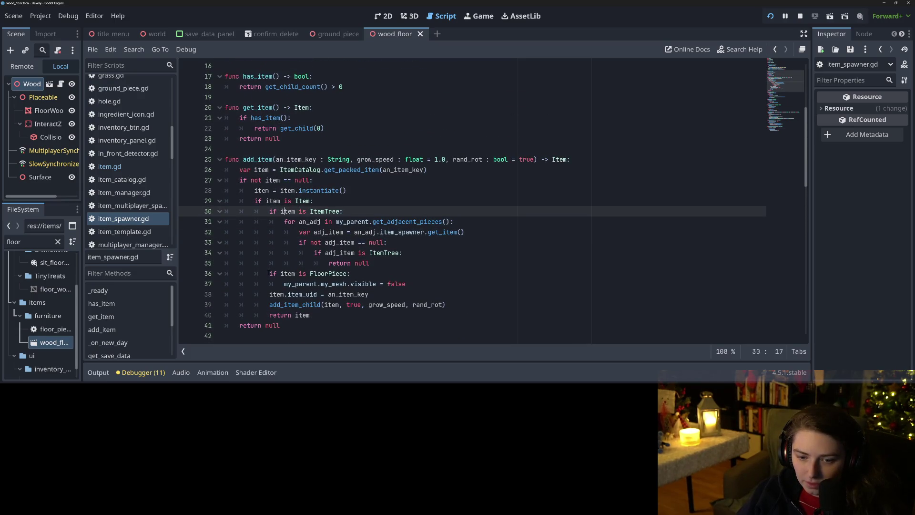
left_click_drag(269, 273, 389, 284)
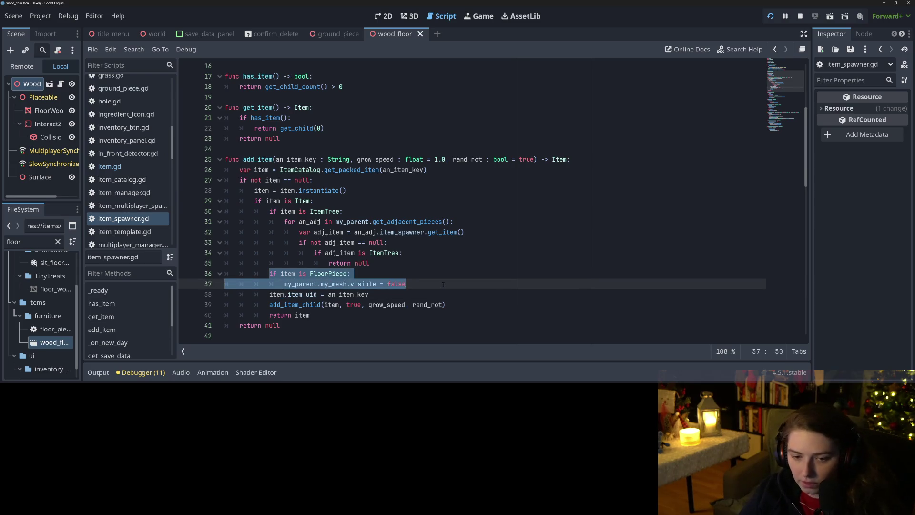
key("BackSpace")
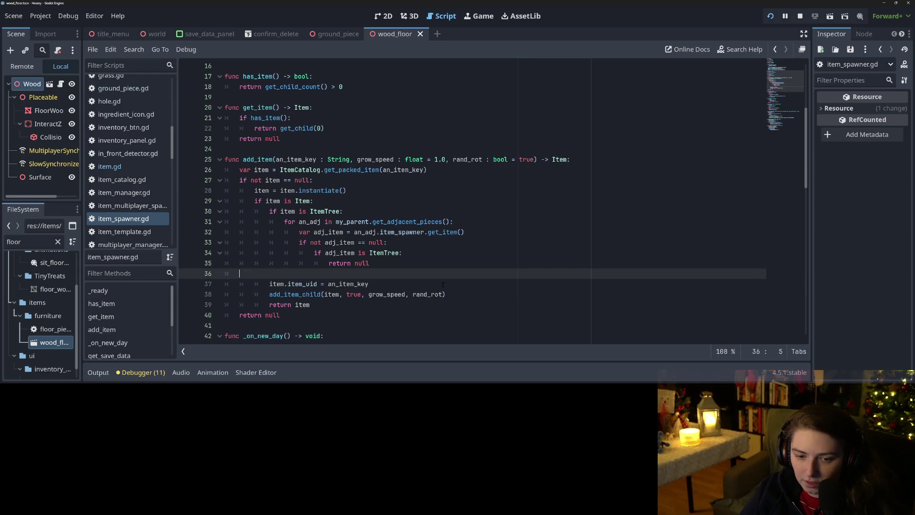
key("BackSpace")
key("BackSpace")
scroll(476, 200, "down", 14)
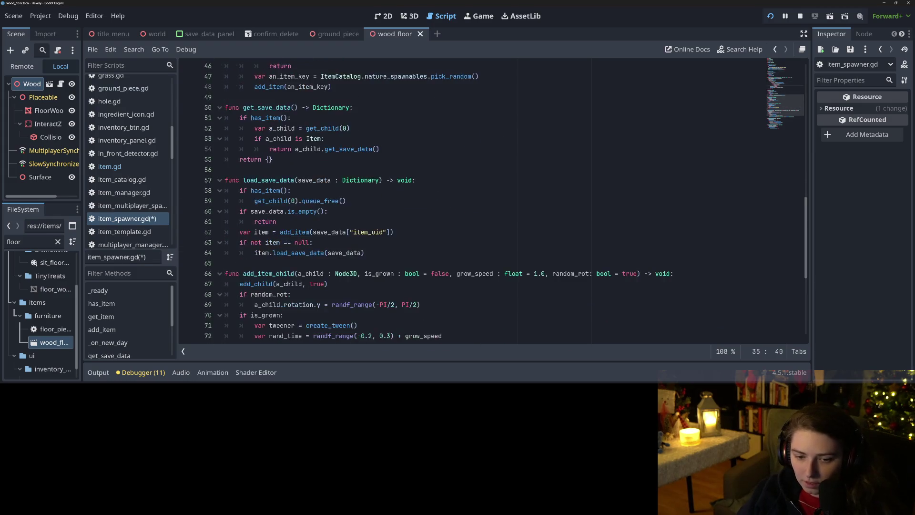
key("ctrl+s")
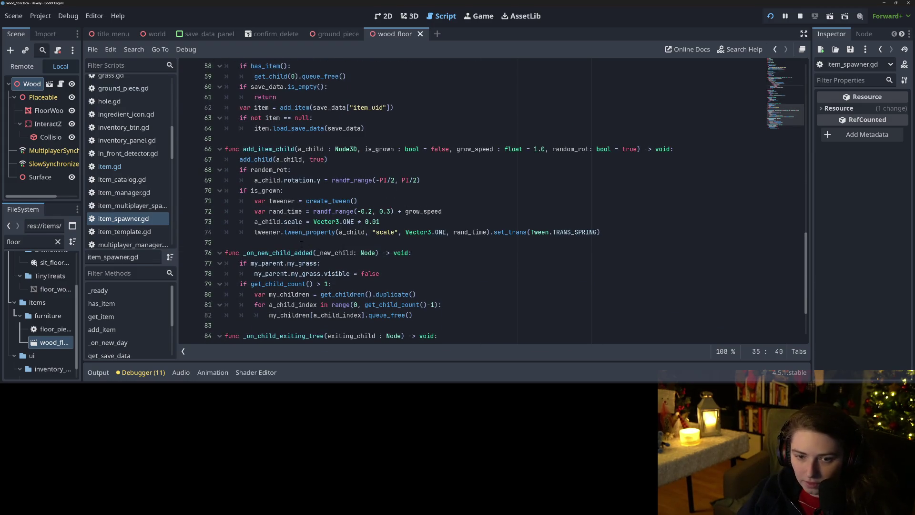
Paste the FloorPiece lines into _on_new_child_added using new_child instead of item, then stop the game.
scroll(285, 180, "down", 2)
double_click(285, 180)
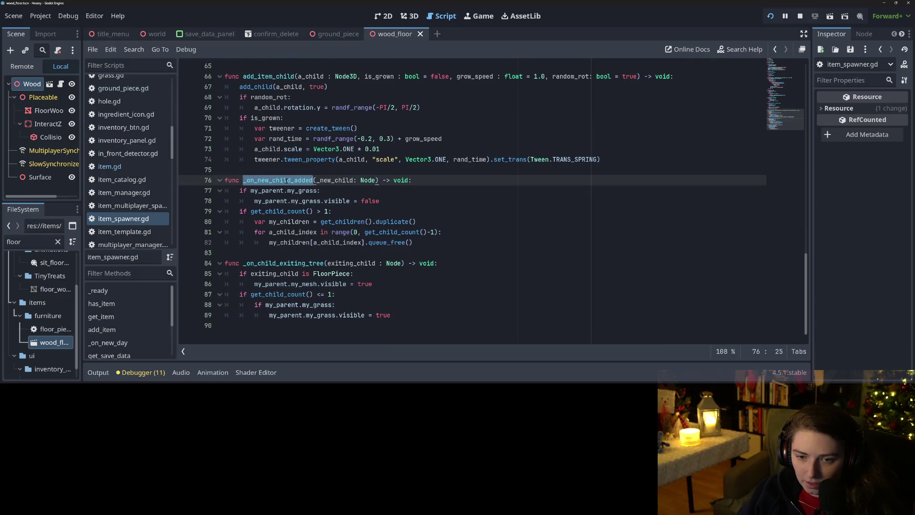
left_click(228, 208)
key("Up")
left_click(240, 211)
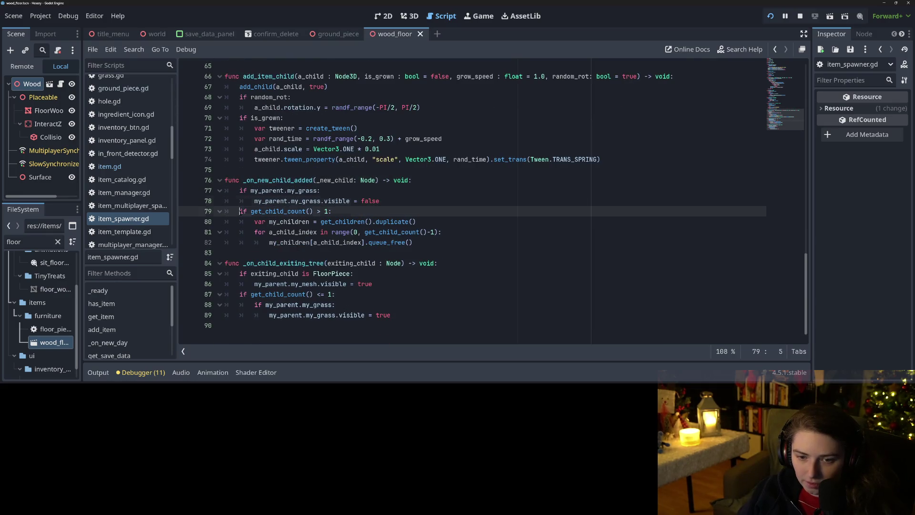
type("if item is FloorPiece: \t\t\t\tmy_parent.my_mesh.visible = false")
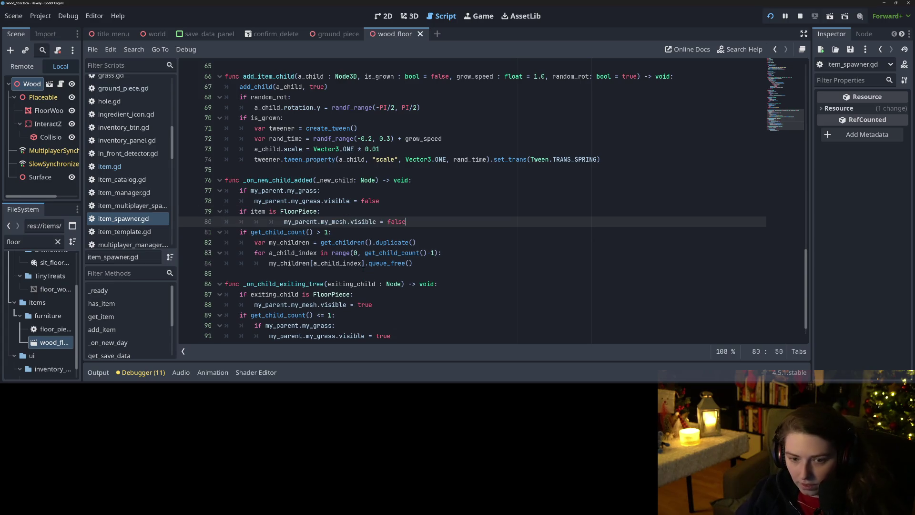
left_click(282, 221)
key("BackSpace")
key("BackSpace")
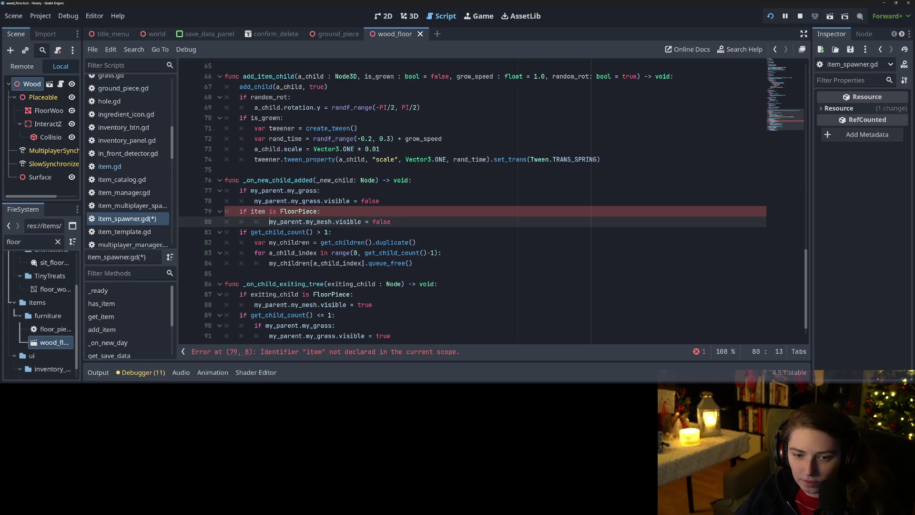
left_click(319, 180)
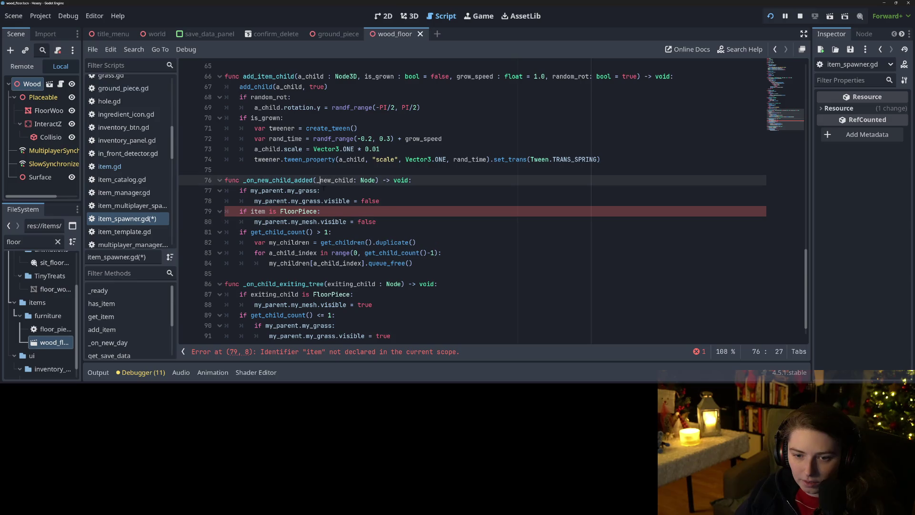
double_click(260, 211)
type("new_child")
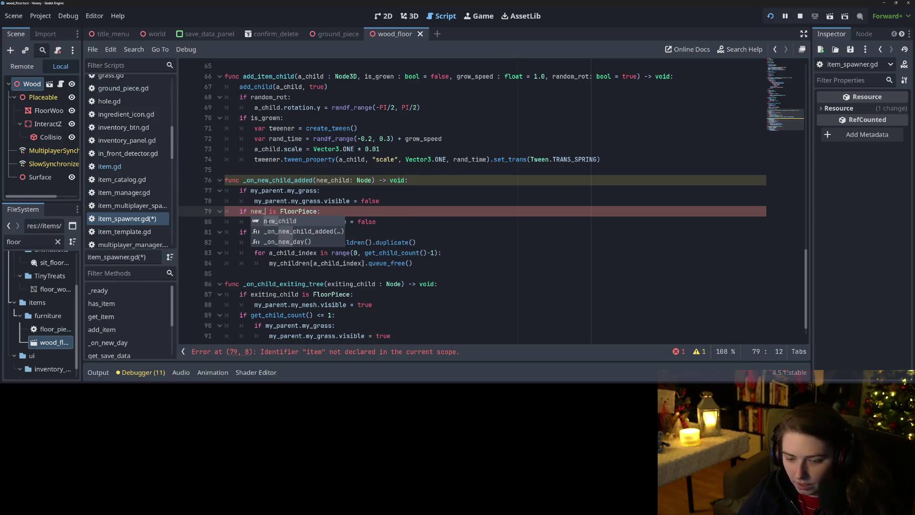
left_click(409, 193)
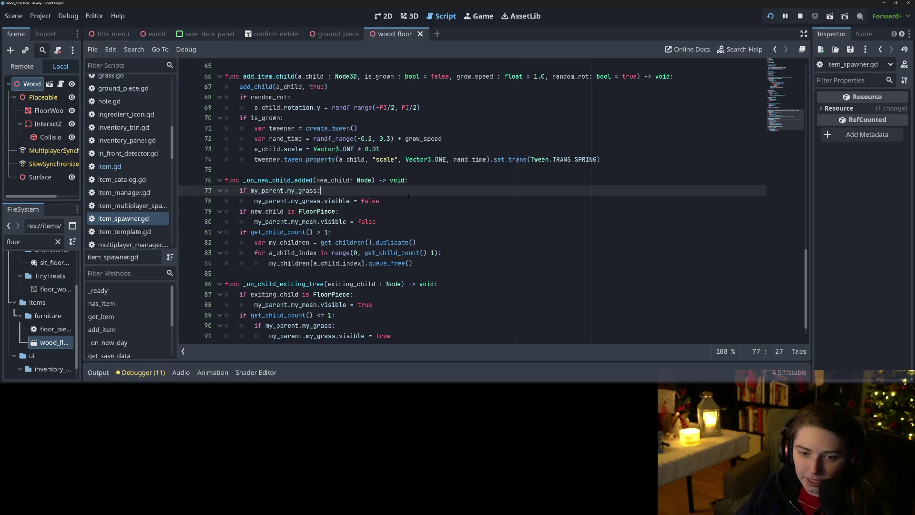
left_click(800, 16)
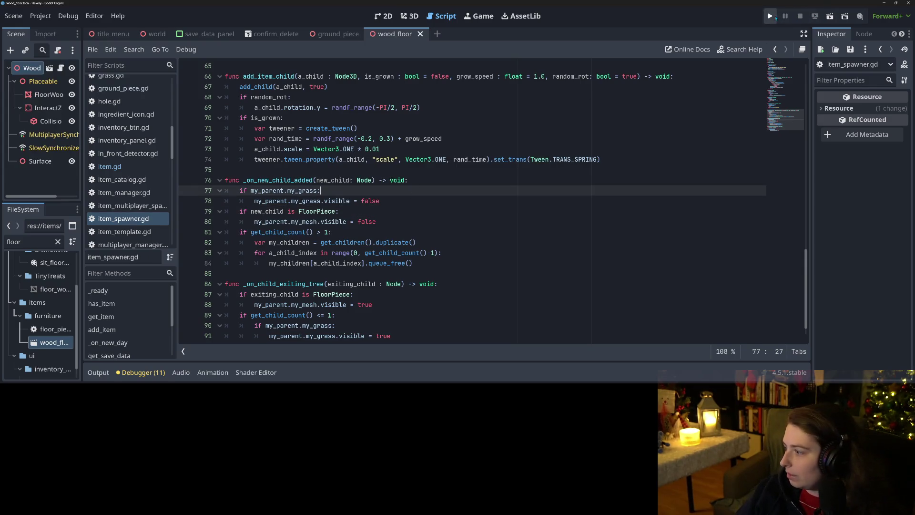
Launch the game, load the test save and take the wood floor planks in hand.
left_click(775, 17)
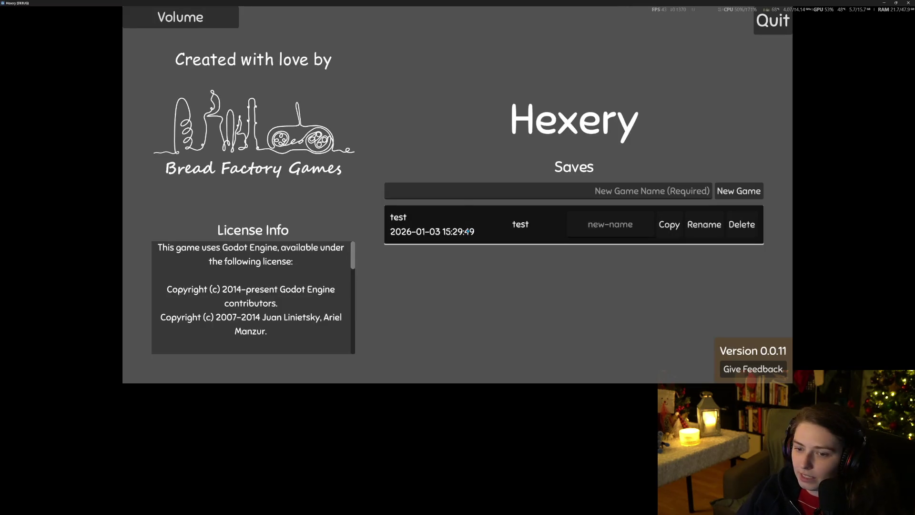
left_click(468, 231)
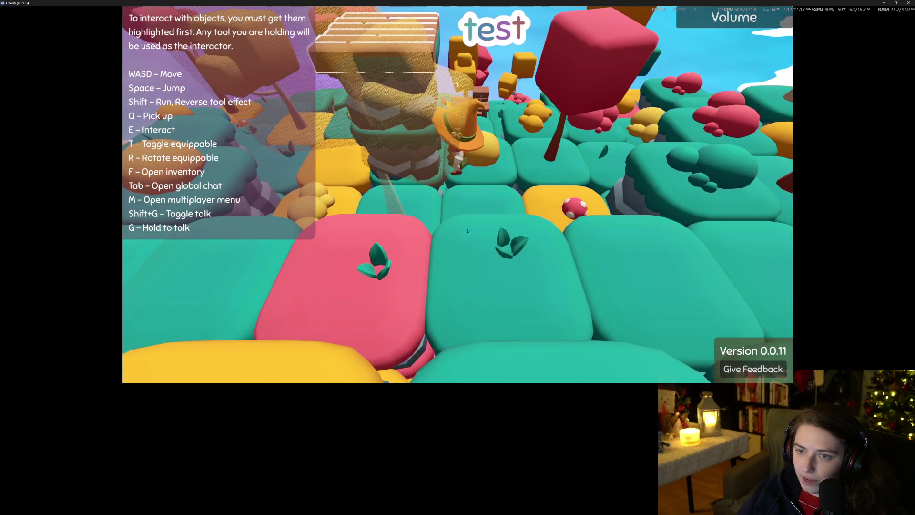
key("f")
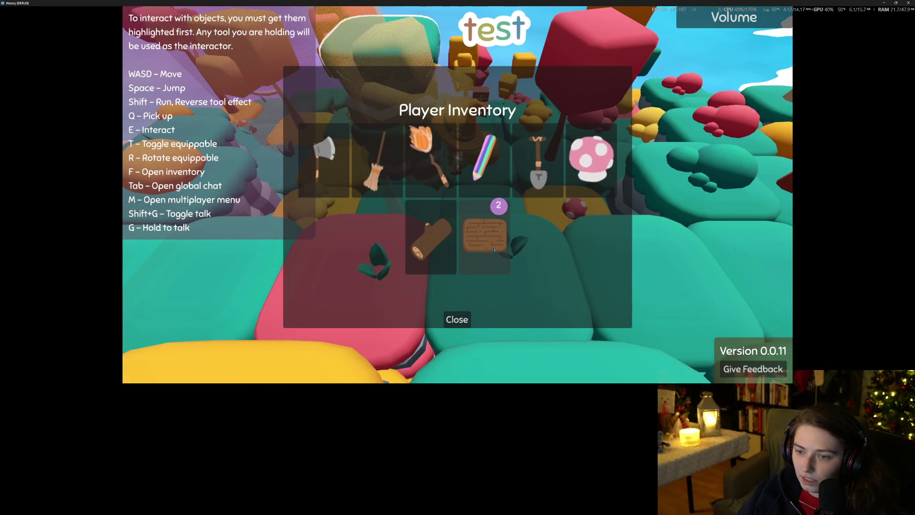
left_click(494, 249)
left_click(466, 319)
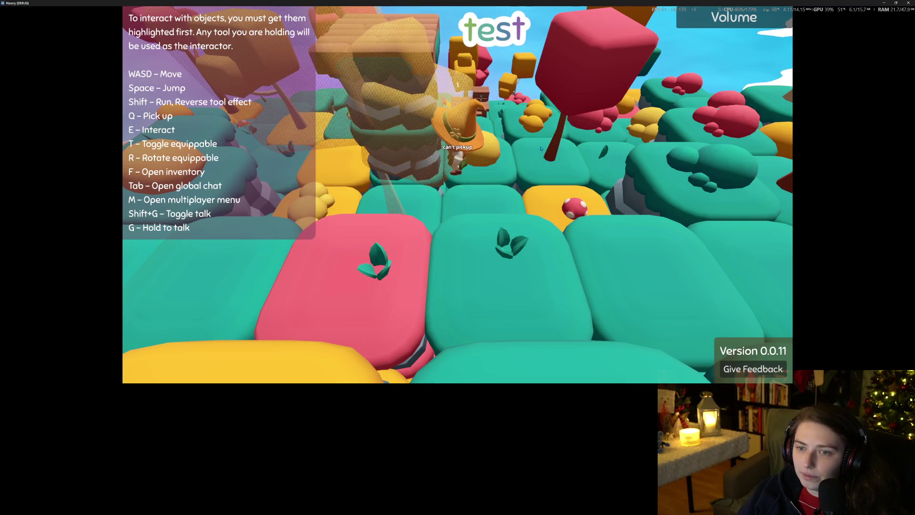
Rotate the plank's placement preview, recheck the inventory, then quit the game.
key("r")
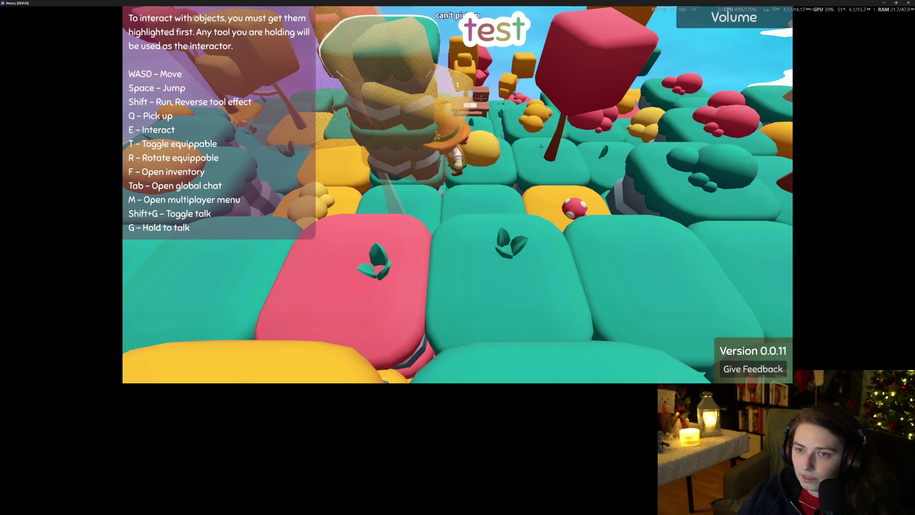
key("f")
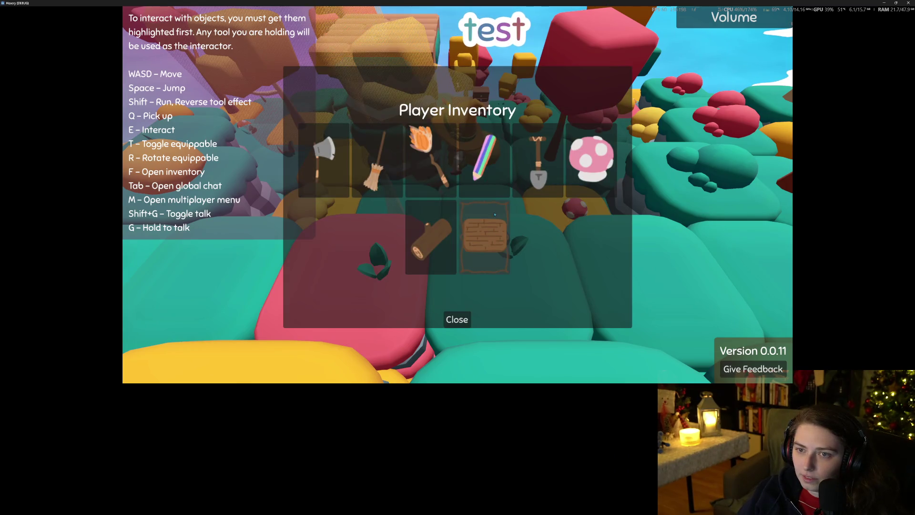
left_click(449, 318)
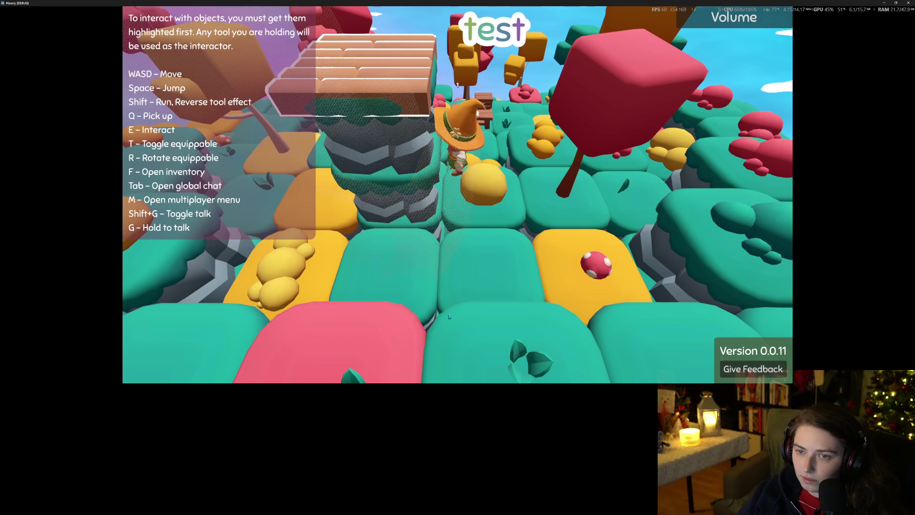
key("a")
key("s")
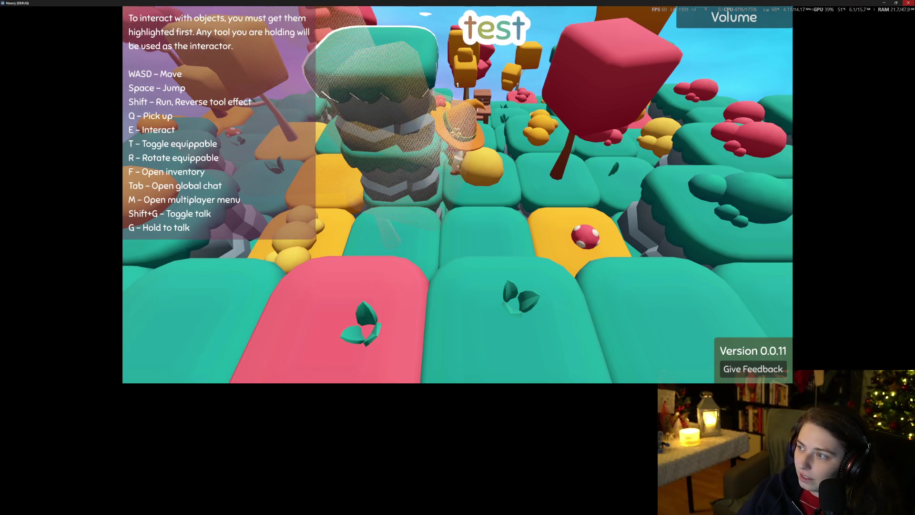
key("alt+F4")
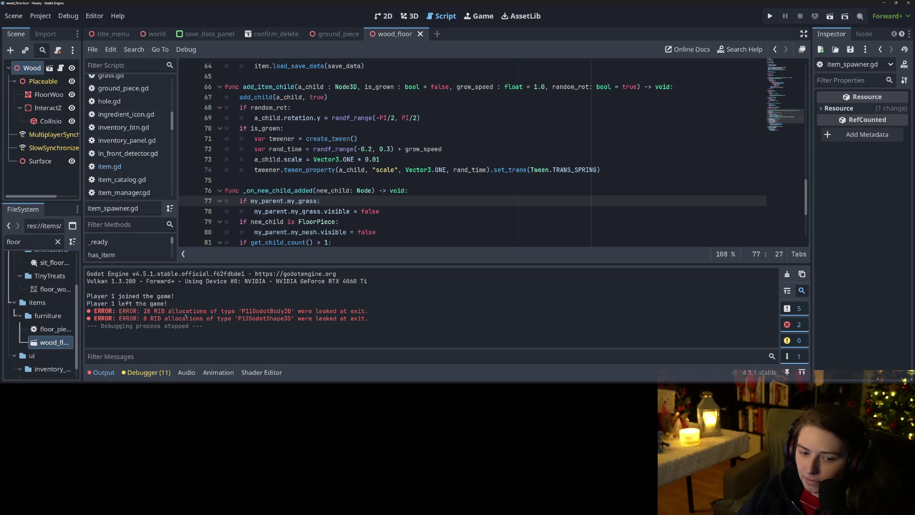
Add a breakpoint on line 80's mesh-hiding code in item_spawner.gd and run the project.
double_click(264, 312)
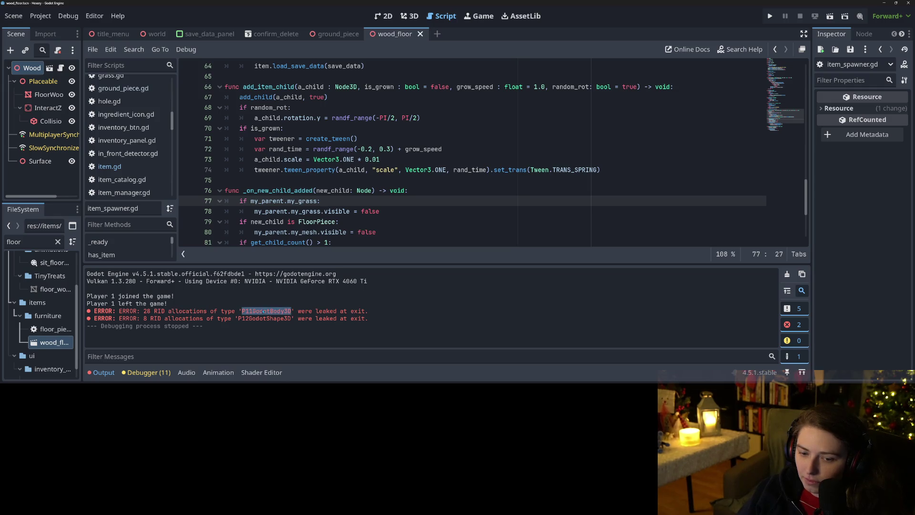
left_click(275, 315)
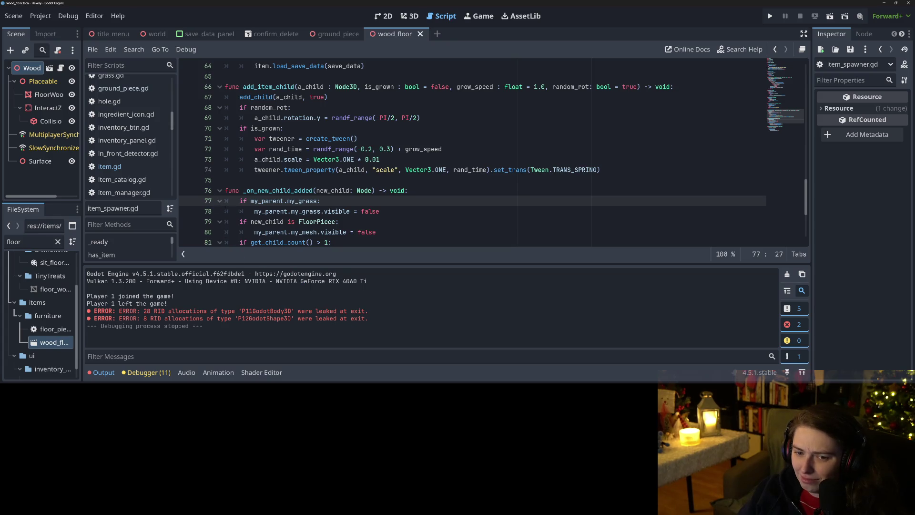
scroll(250, 190, "down", 1)
left_click(251, 190)
left_click(189, 201)
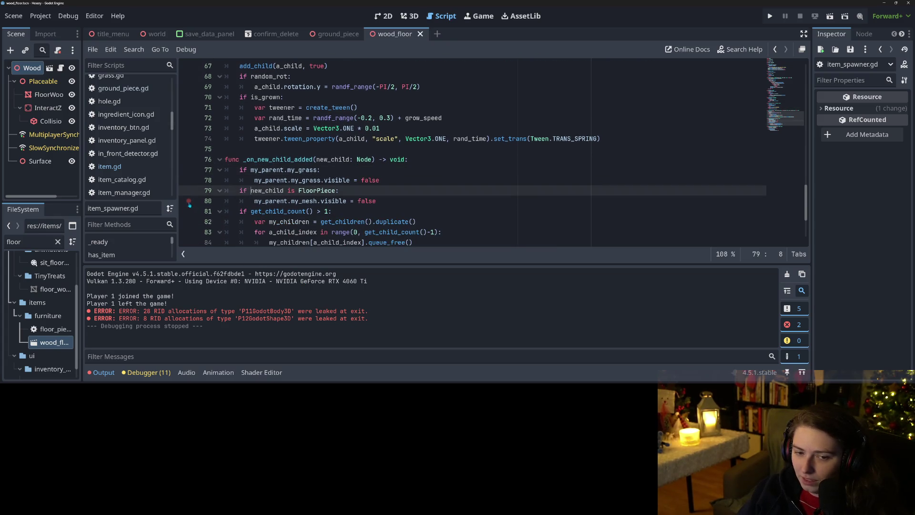
left_click(314, 201)
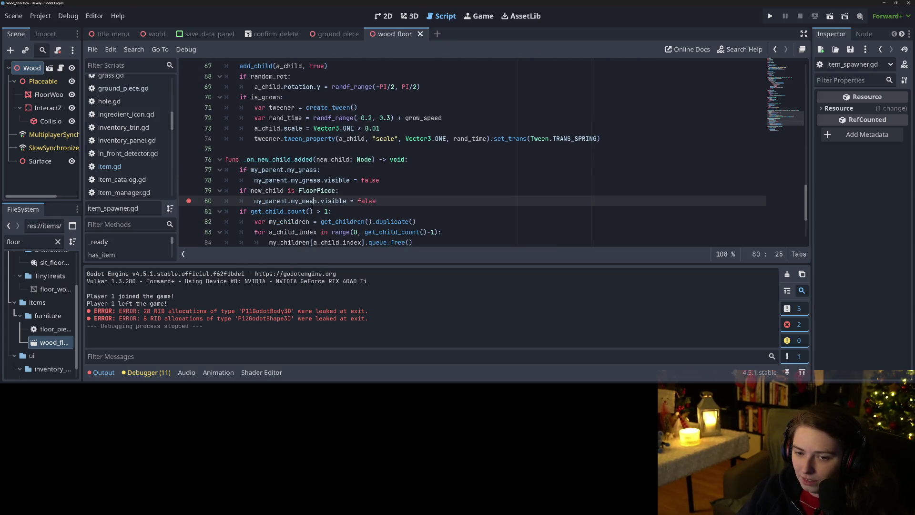
left_click(770, 17)
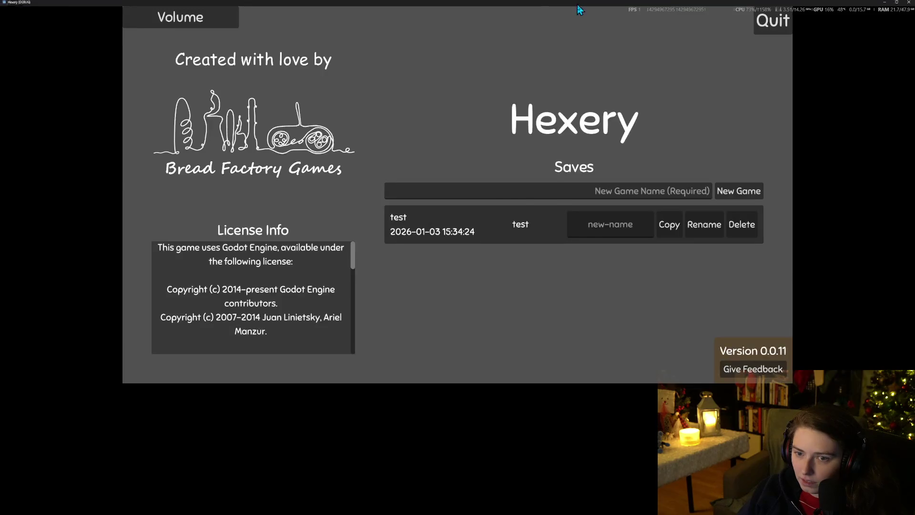
Load the test save and pick the wood floor from the inventory to hit the line 80 breakpoint.
double_click(575, 4)
left_click(585, 193)
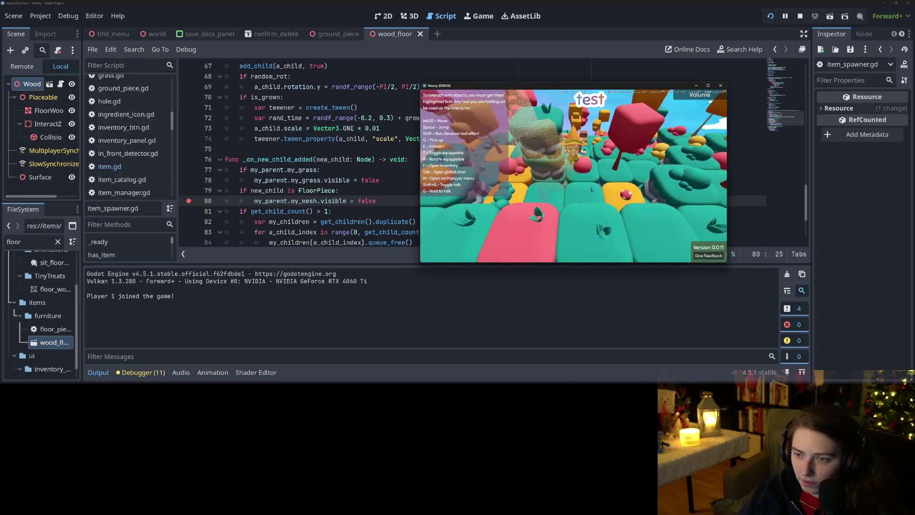
key("f")
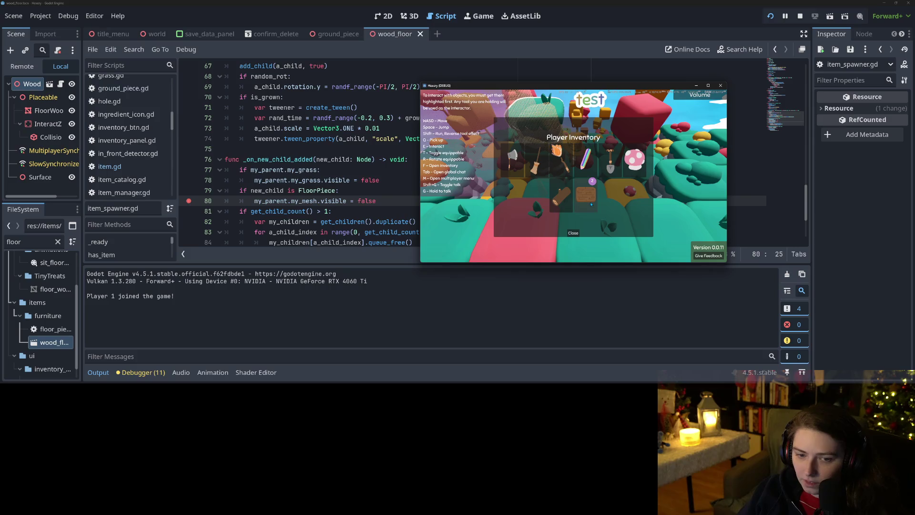
left_click(590, 204)
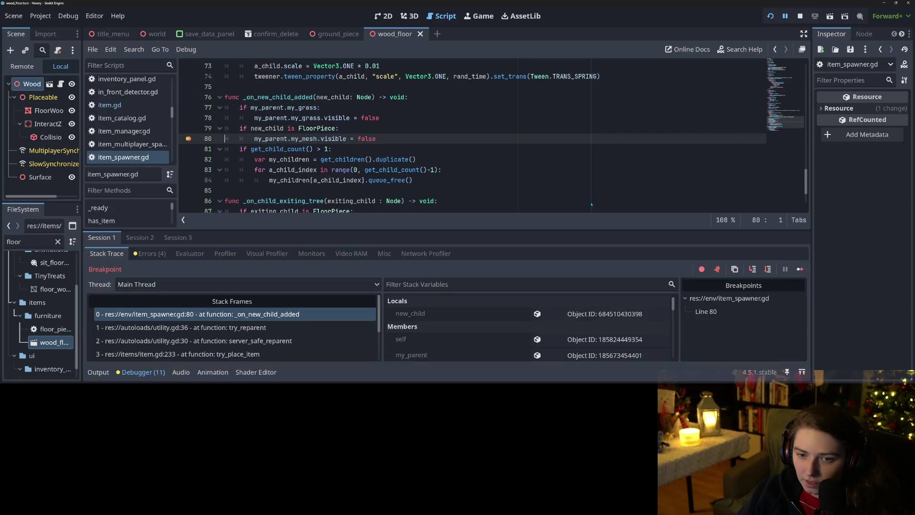
Step past line 80, resume the game and close the in-game inventory.
left_click(753, 271)
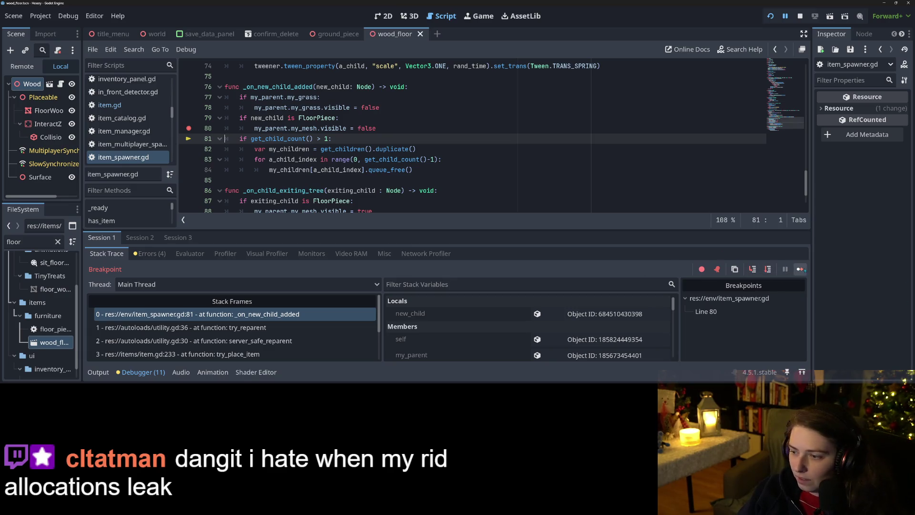
left_click(800, 268)
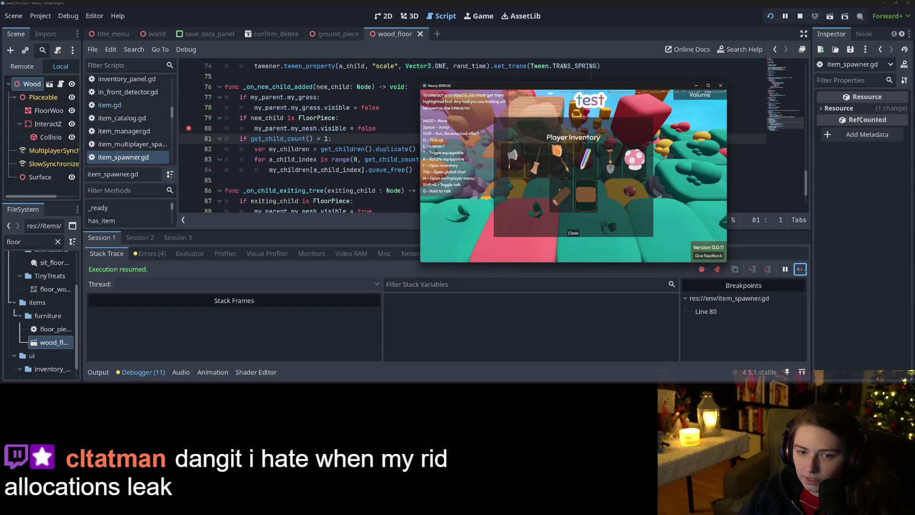
left_click(574, 233)
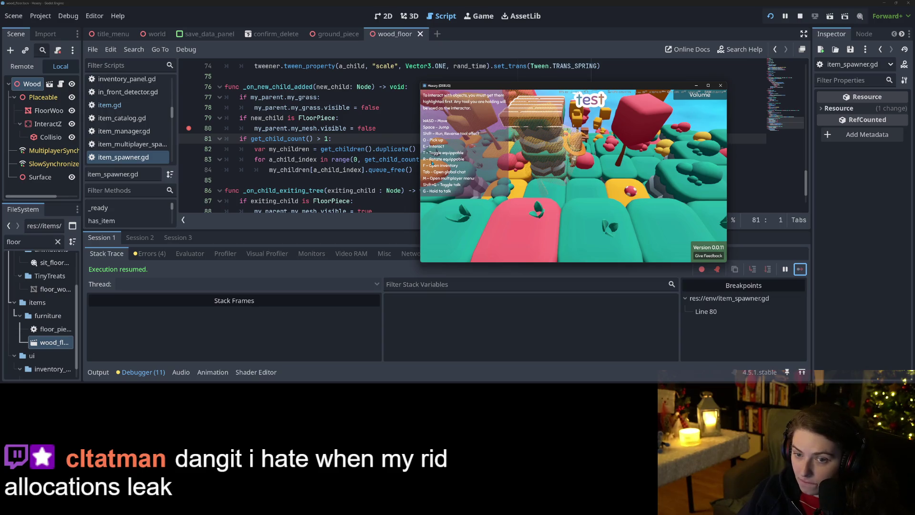
Inspect my_parent and my_mesh on line 80, check item.gd, then switch to the ground_piece scene.
scroll(249, 174, "down", 2)
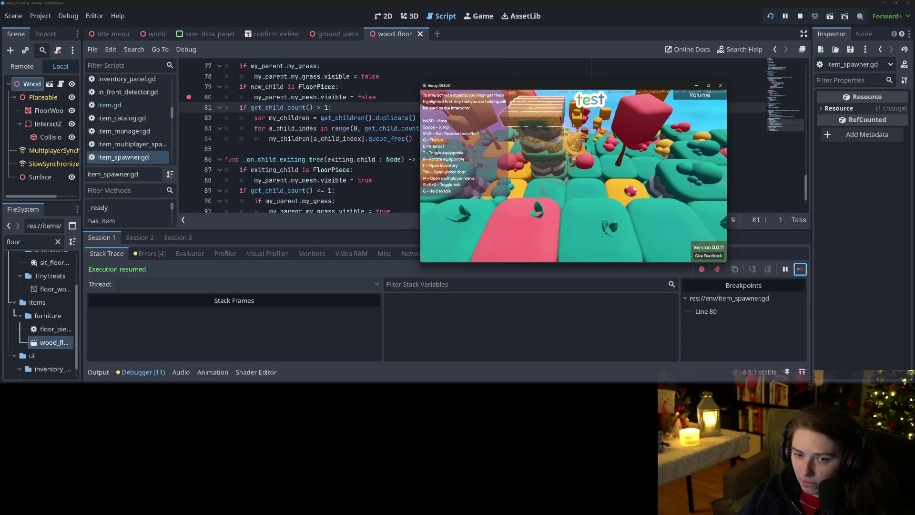
mouse_move(251, 173)
scroll(277, 164, "up", 1)
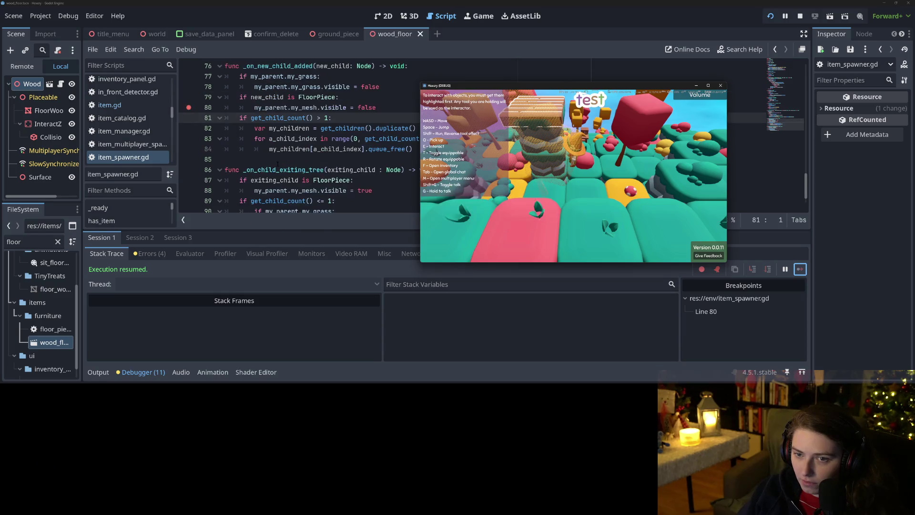
left_click(269, 107)
double_click(269, 107)
double_click(303, 107)
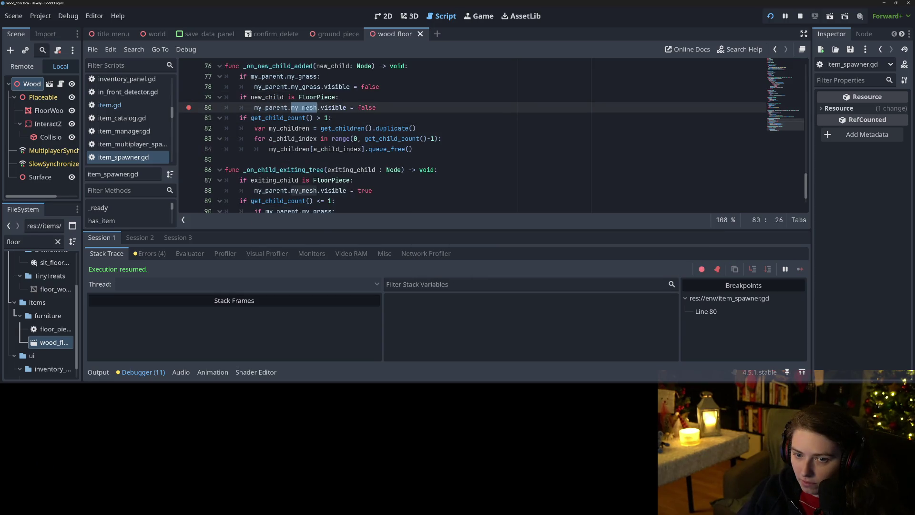
left_click(110, 105)
scroll(305, 152, "up", 20)
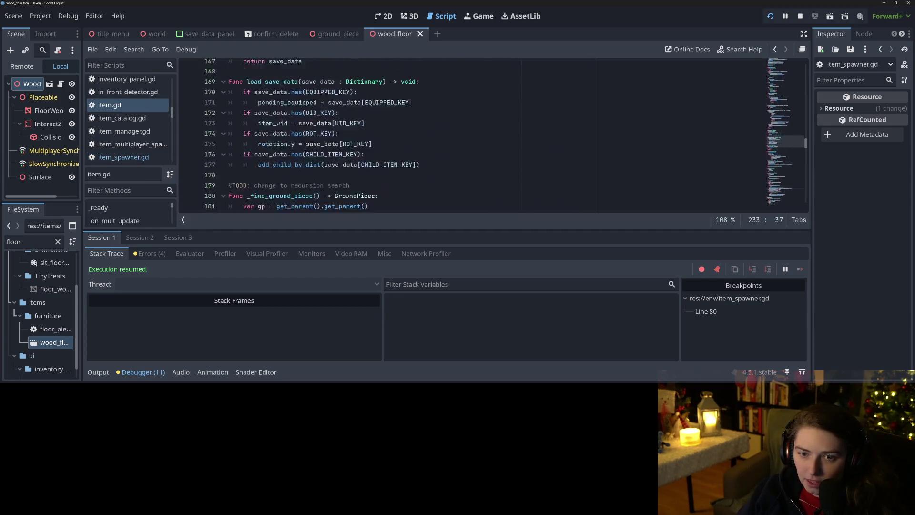
left_click(335, 34)
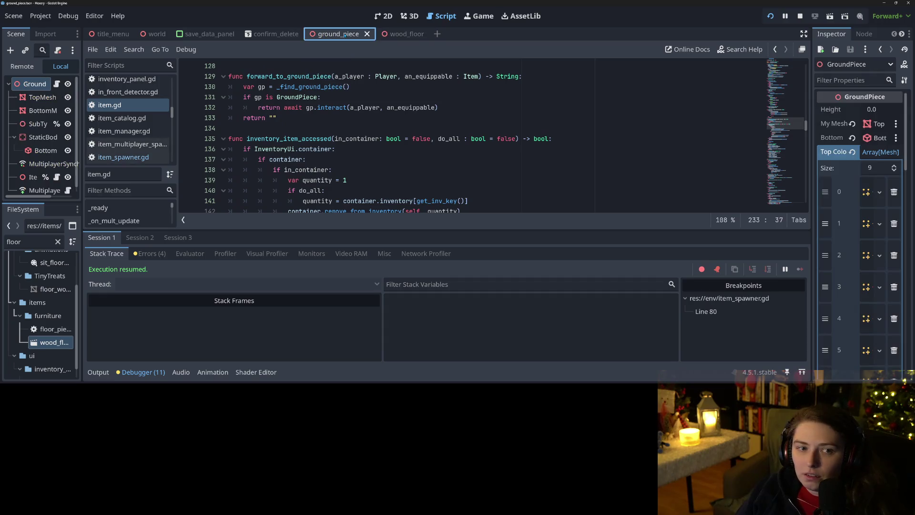
Show the ground piece in 3D and assign TopMesh as its My Mesh node.
left_click_drag(82, 90, 294, 90)
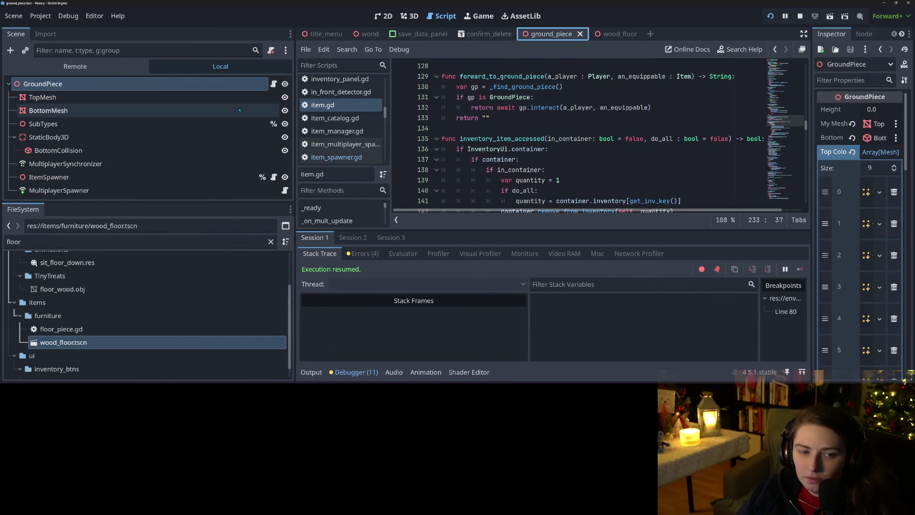
left_click(409, 16)
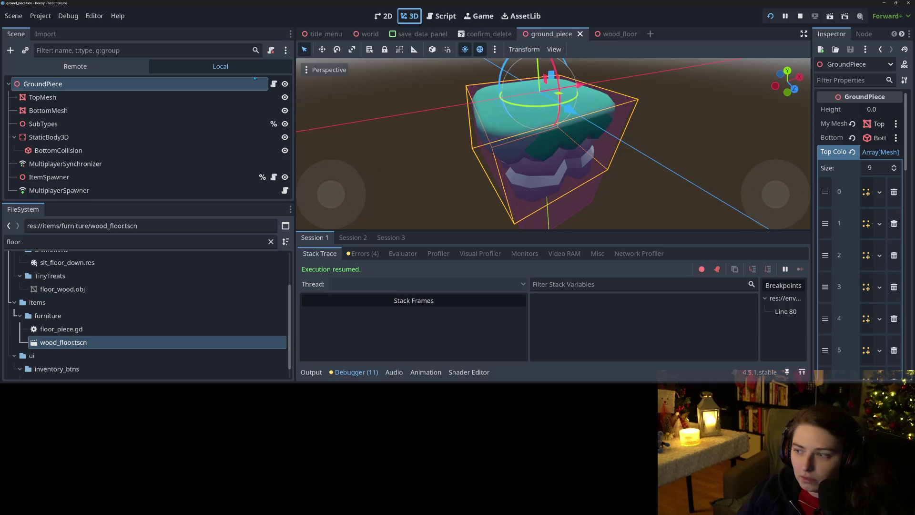
left_click_drag(810, 137, 600, 136)
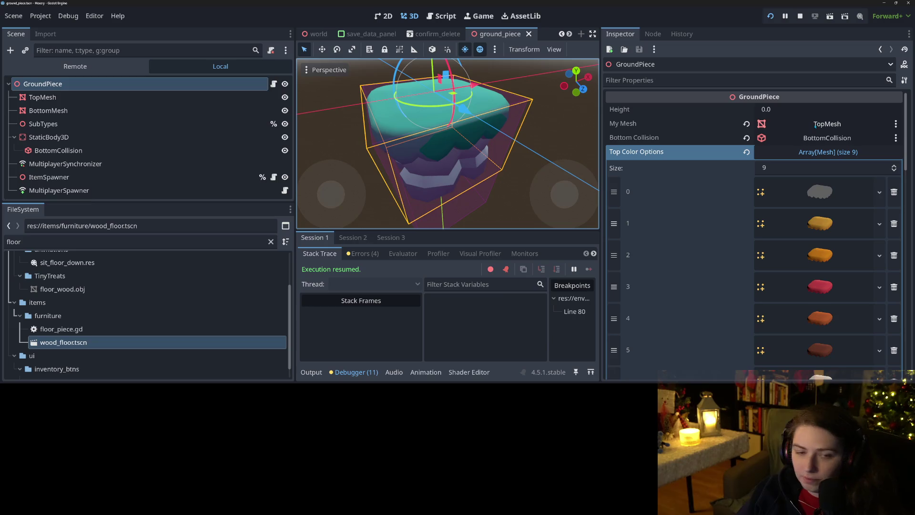
left_click(814, 124)
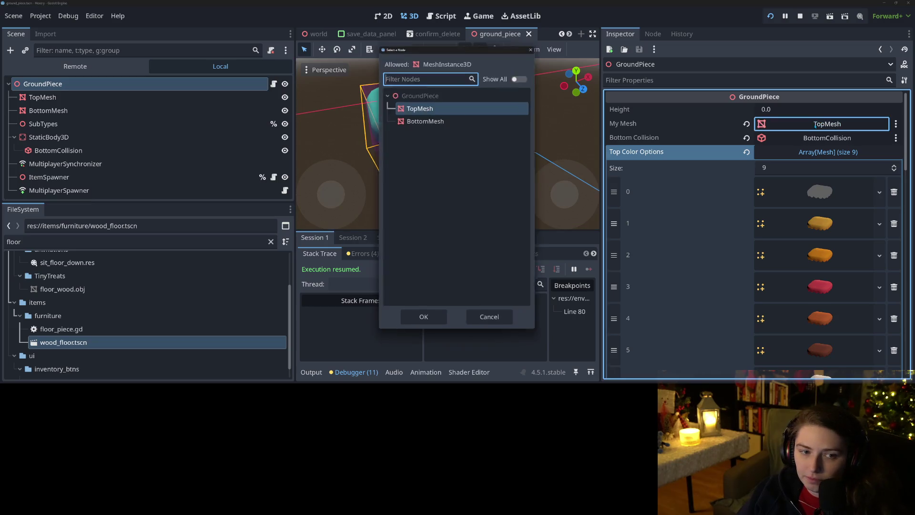
left_click(423, 324)
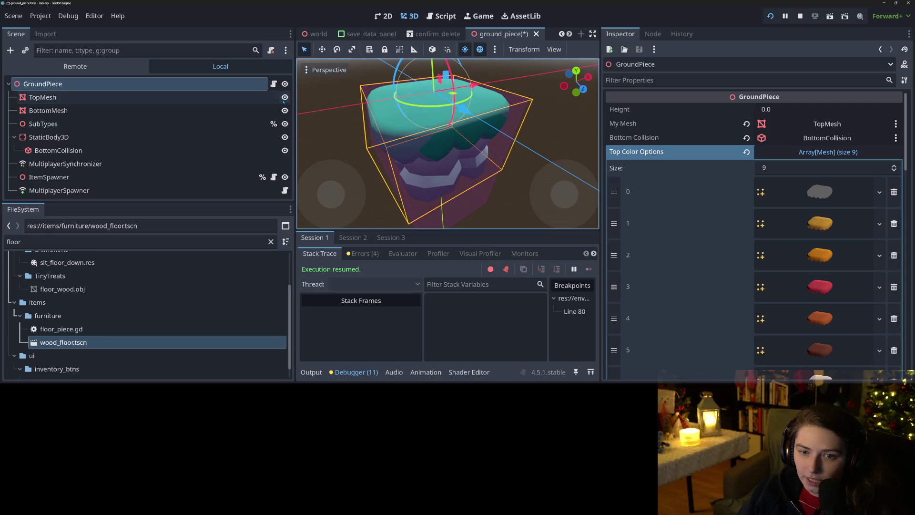
Hide TopMesh, save the ground_piece scene and stop the running game.
left_click(285, 97)
scroll(403, 143, "down", 3)
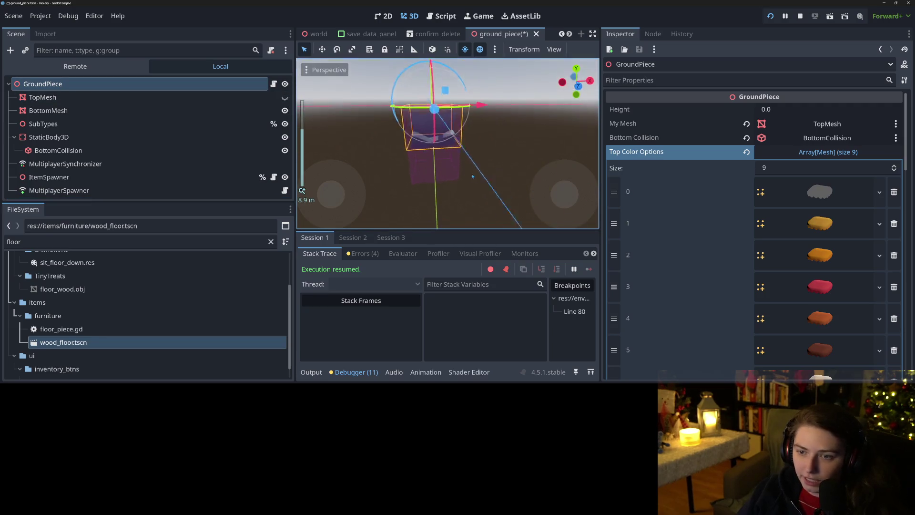
key("ctrl+s")
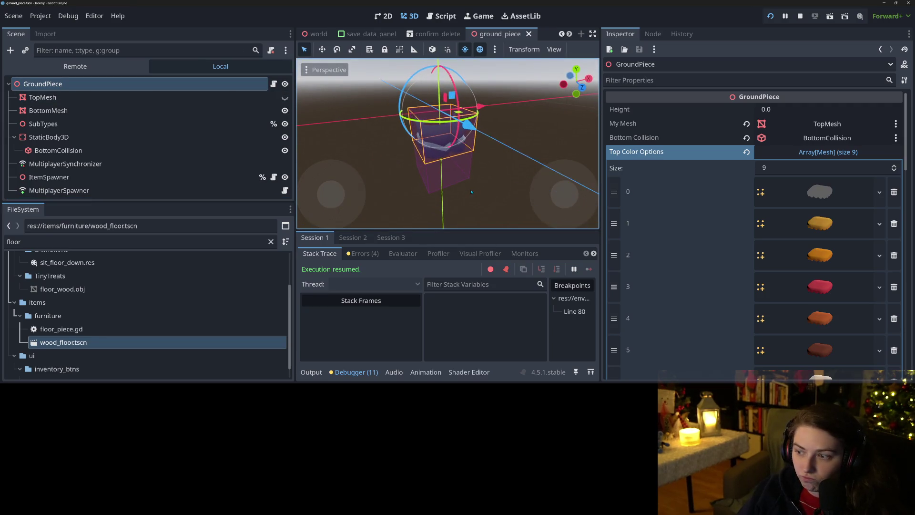
scroll(486, 204, "up", 4)
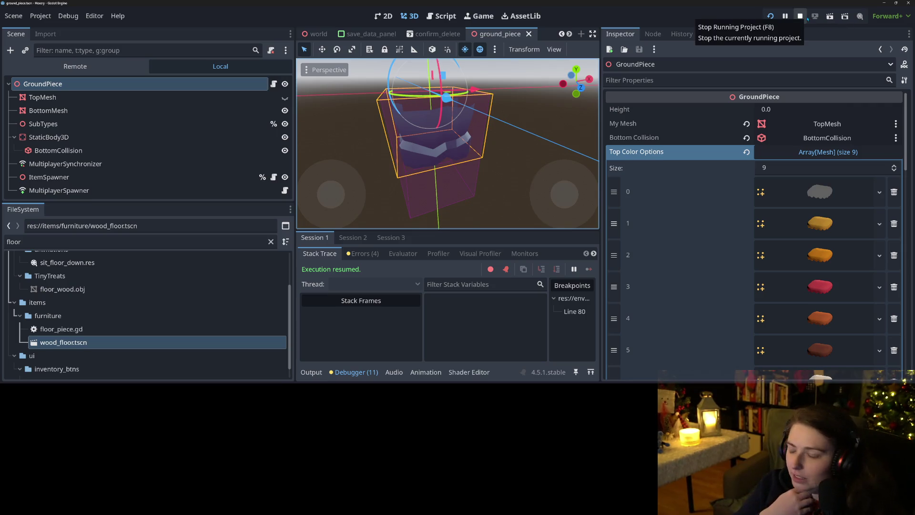
left_click(807, 18)
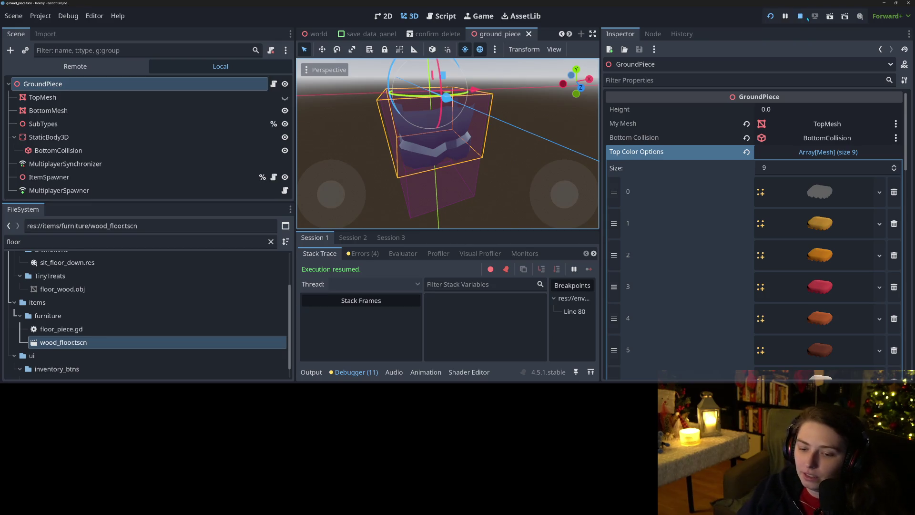
Review the debugger's errors and output log, and turn down the music player's volume.
left_click(362, 253)
scroll(376, 341, "down", 3)
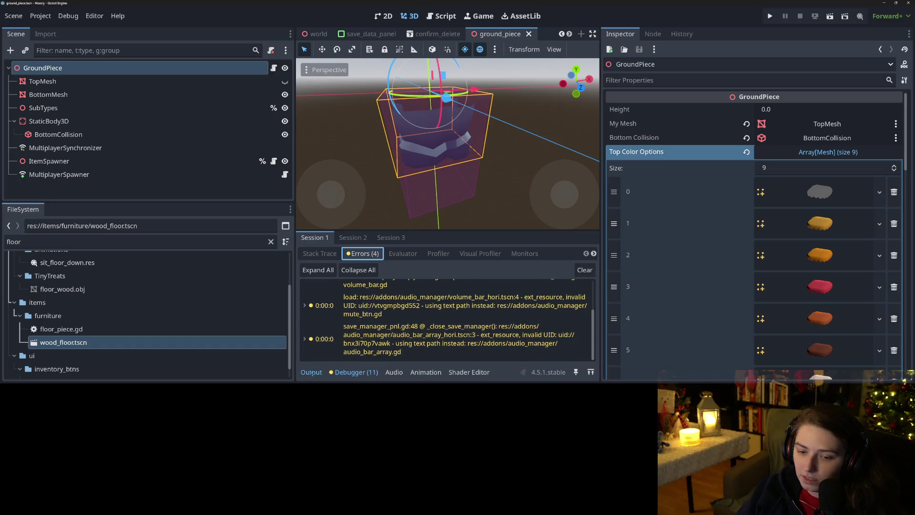
left_click(311, 372)
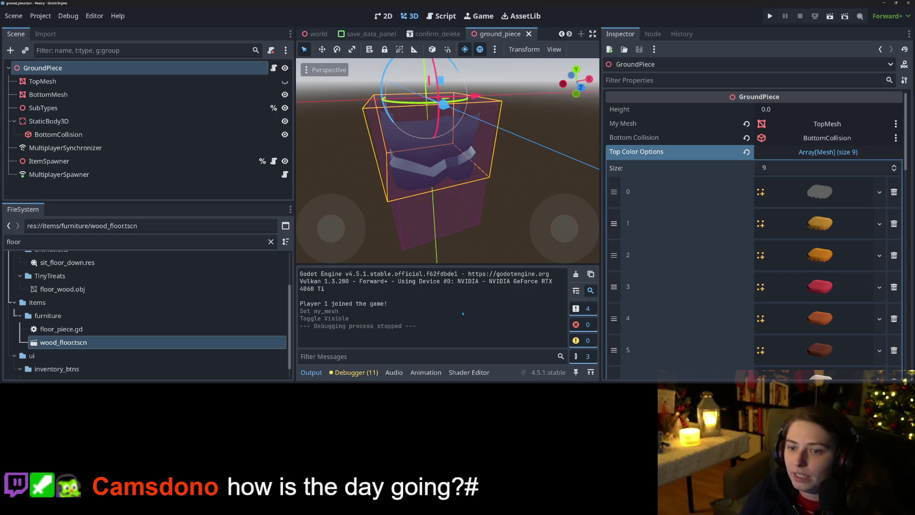
left_click(501, 311)
left_click(482, 297)
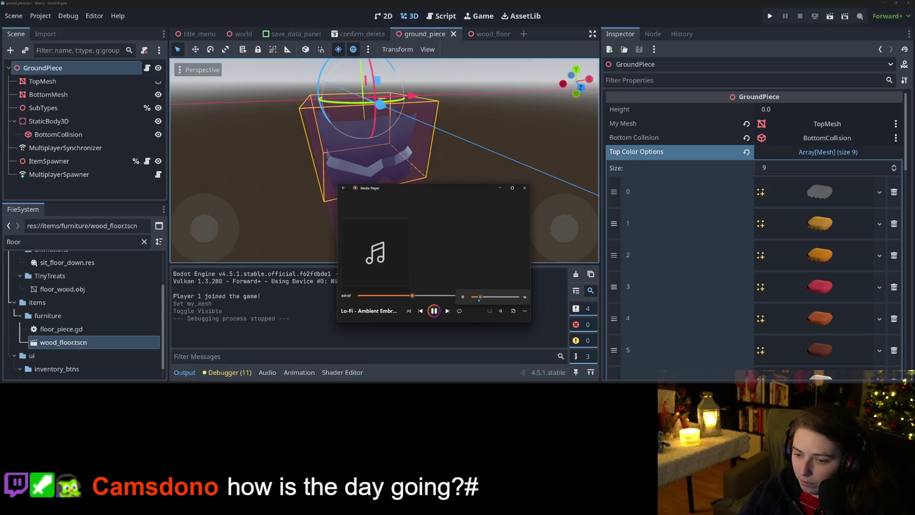
left_click(499, 188)
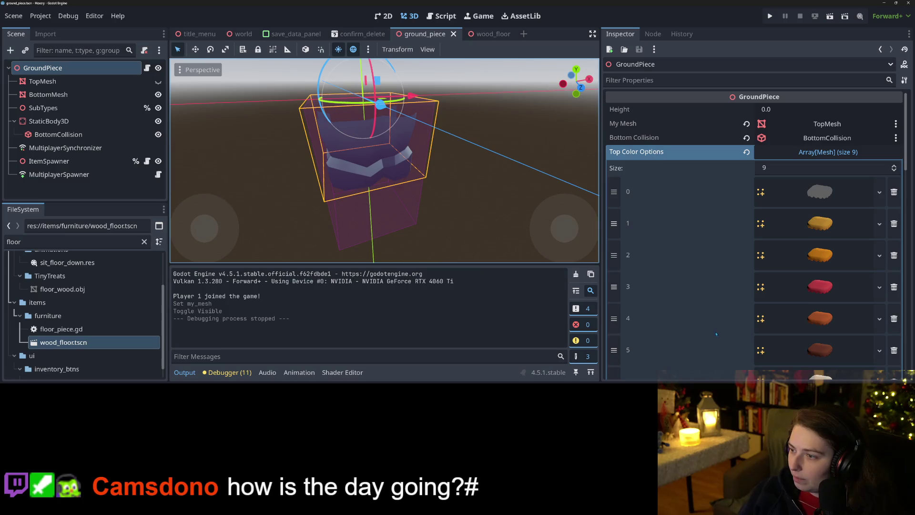
Leave TopMesh hidden, save the ground piece scene and run the game again.
scroll(710, 331, "down", 3)
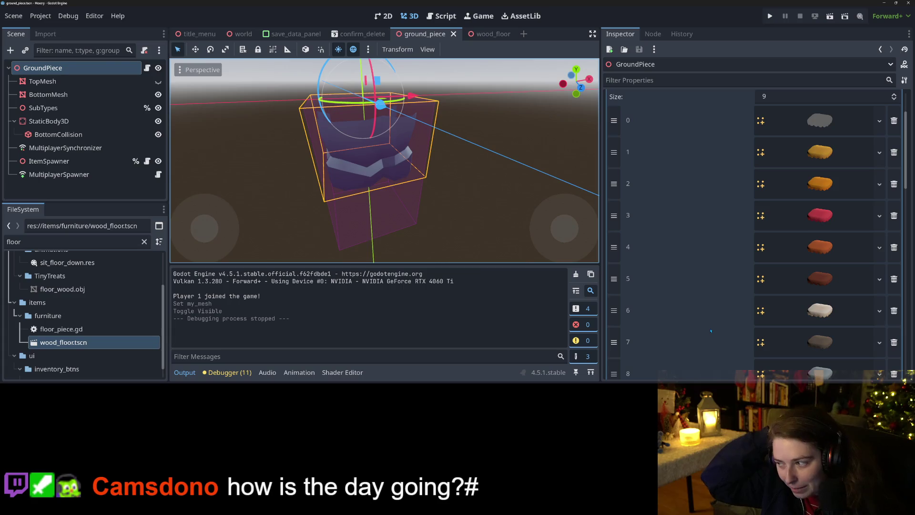
scroll(733, 332, "up", 3)
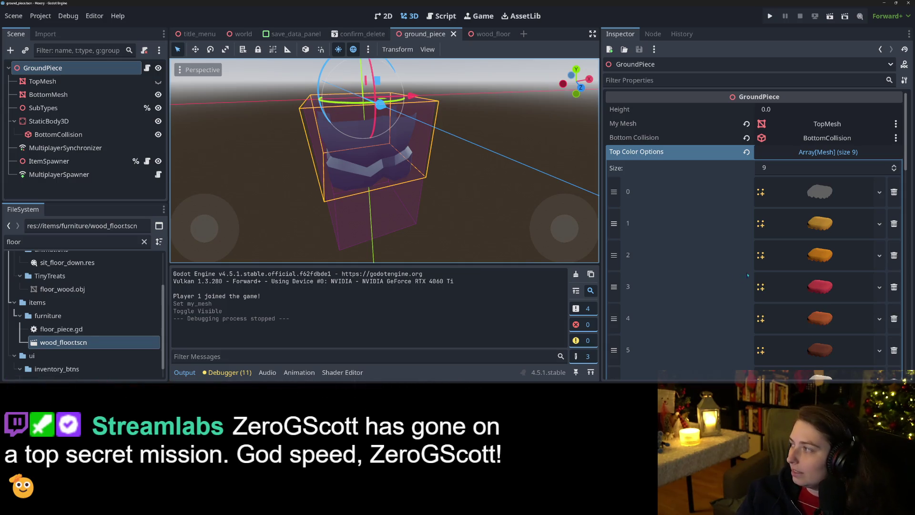
scroll(710, 290, "down", 5)
scroll(708, 289, "up", 5)
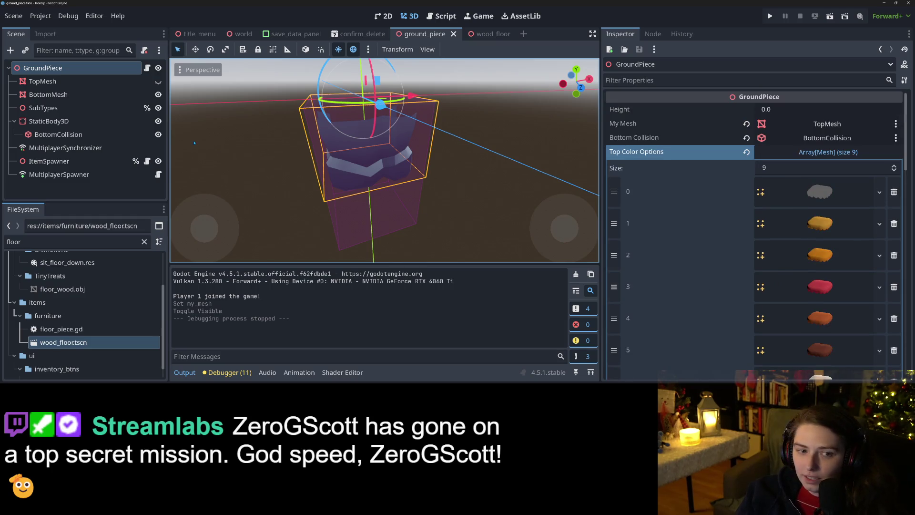
left_click(158, 82)
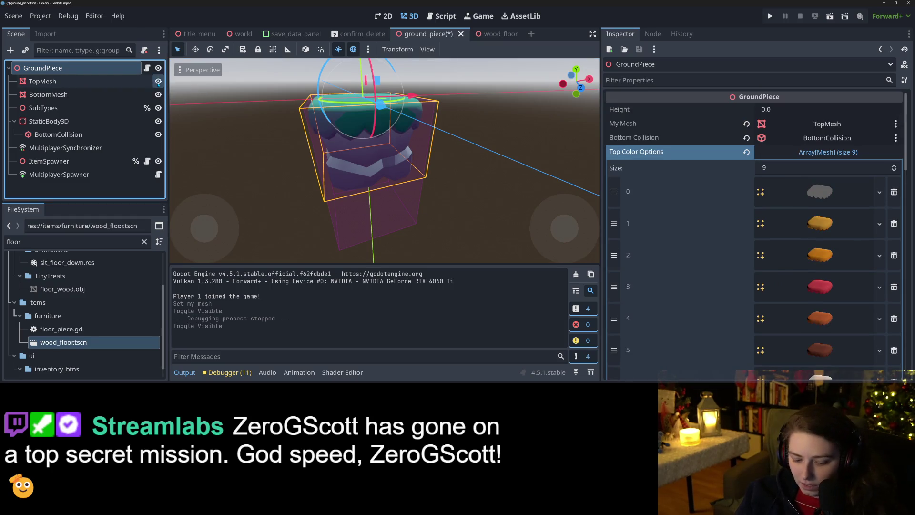
left_click(157, 82)
key("ctrl+s")
left_click(769, 17)
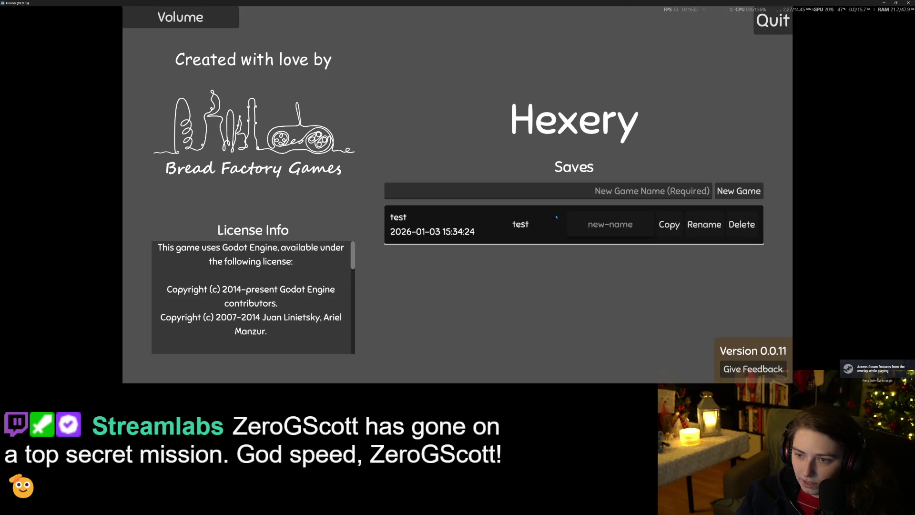
left_click(556, 217)
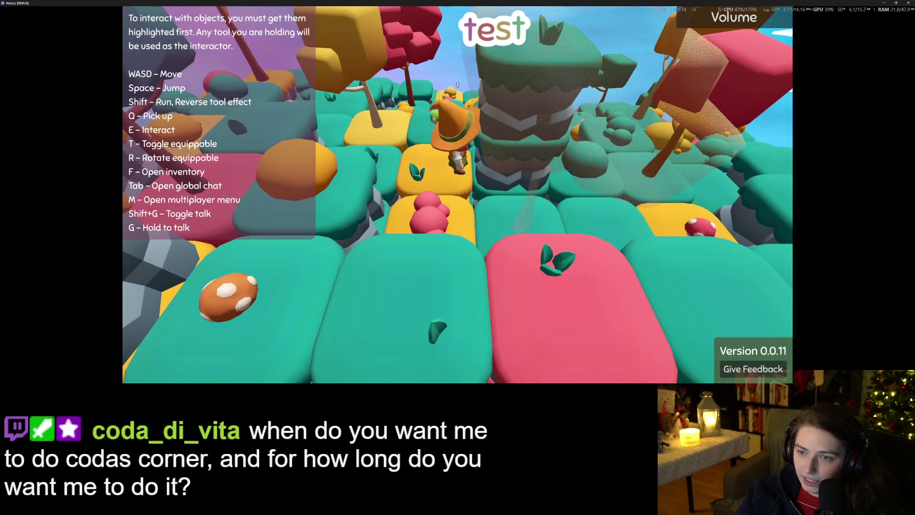
left_click(908, 3)
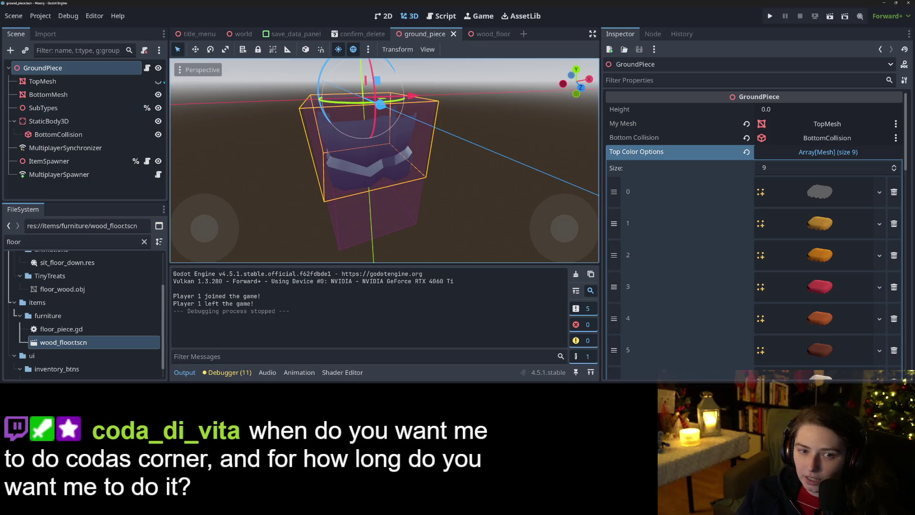
Make TopMesh visible again and save the ground piece scene.
left_click(158, 81)
mouse_move(428, 195)
left_mouse_down()
mouse_move(457, 218)
mouse_move(429, 208)
left_mouse_up()
key("ctrl+s")
scroll(458, 218, "up", 3)
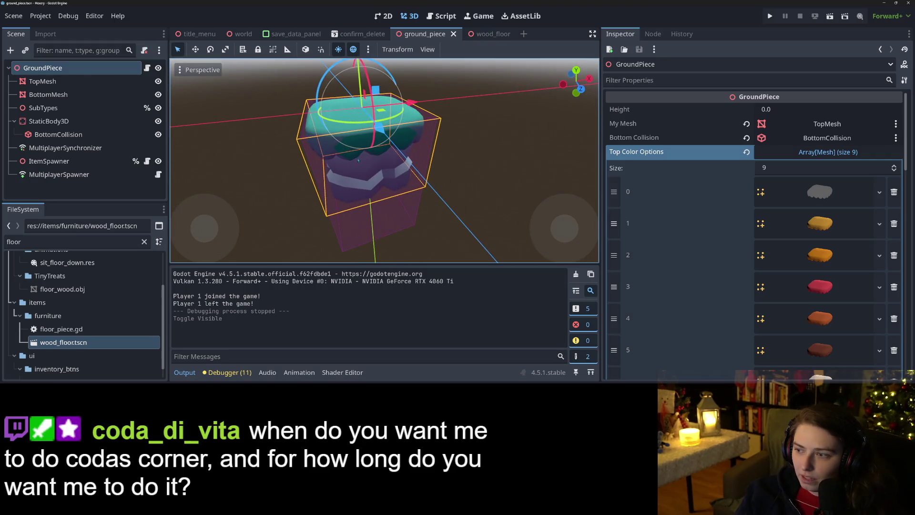
Check the Bottom Collision node picker, select BottomMesh and open ground_piece.gd.
left_click(842, 142)
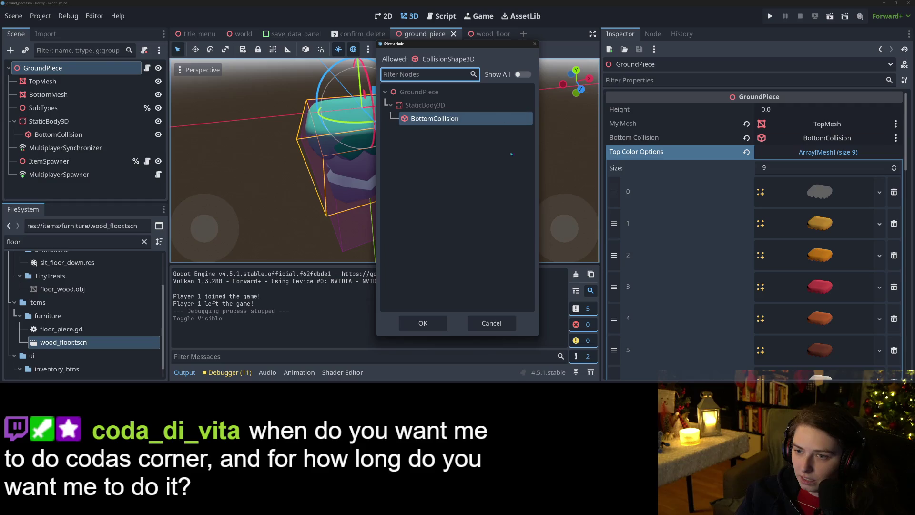
left_click(492, 323)
left_click(48, 95)
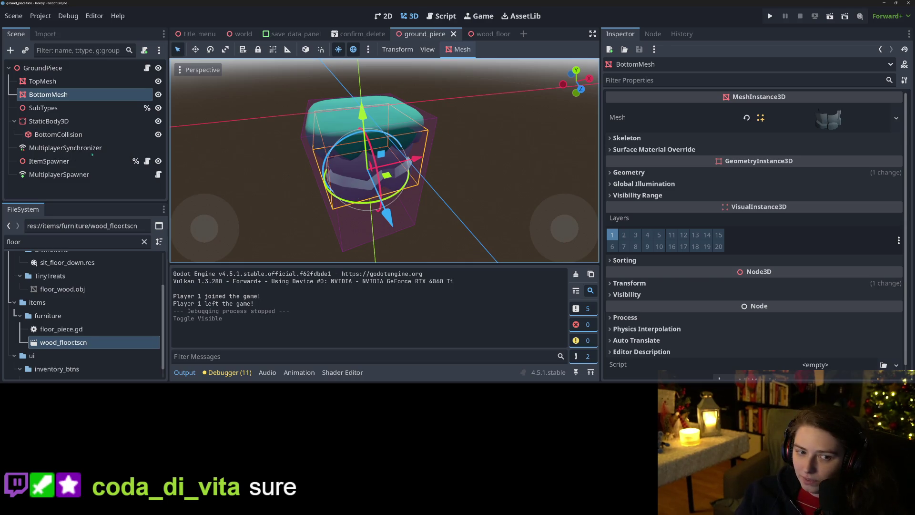
left_click(148, 68)
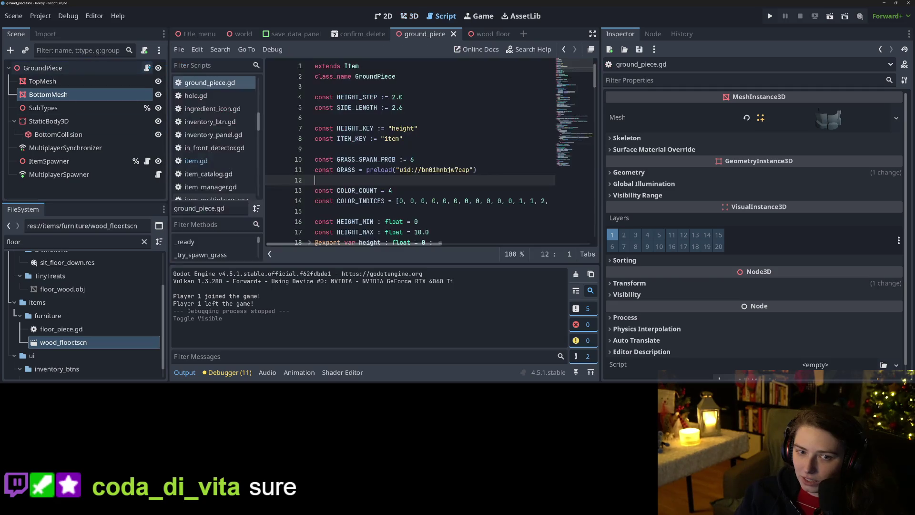
Collapse the output panel and read ground_piece.gd down to _post_change_height.
scroll(410, 152, "down", 10)
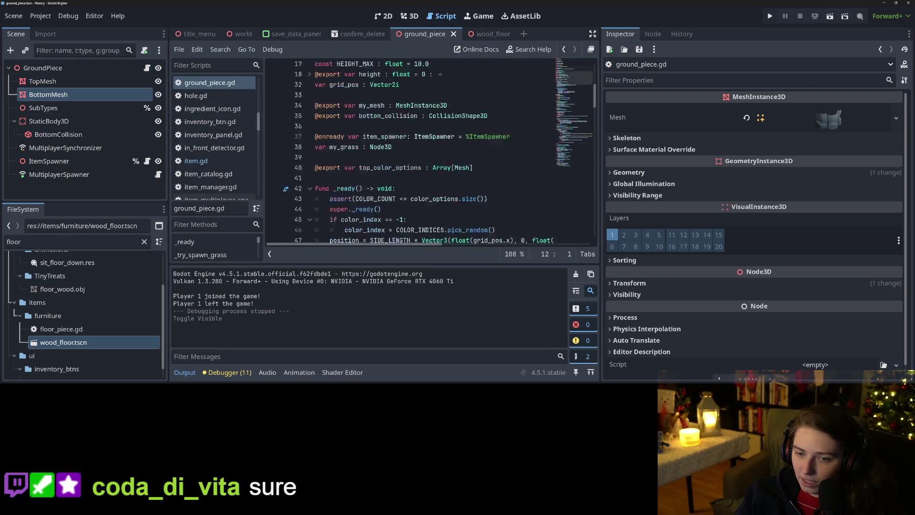
left_click(176, 377)
scroll(444, 208, "down", 4)
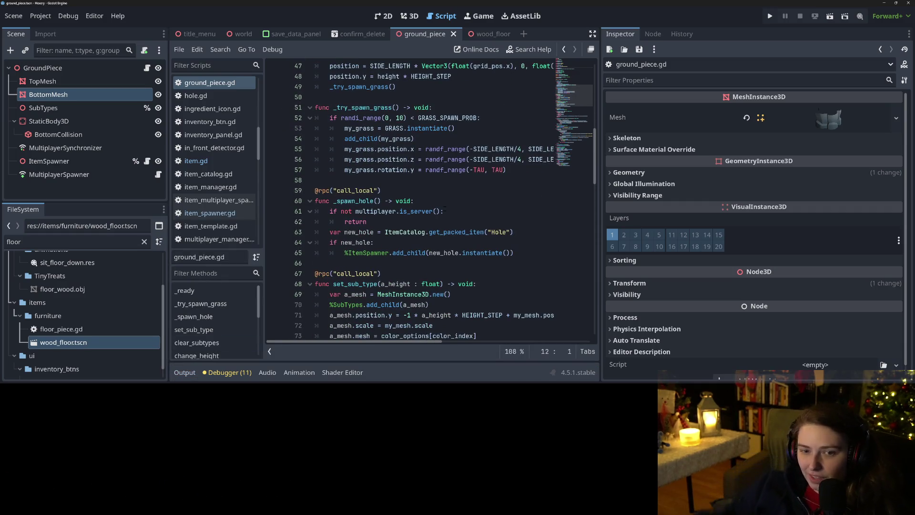
scroll(438, 301, "down", 5)
scroll(438, 301, "down", 4)
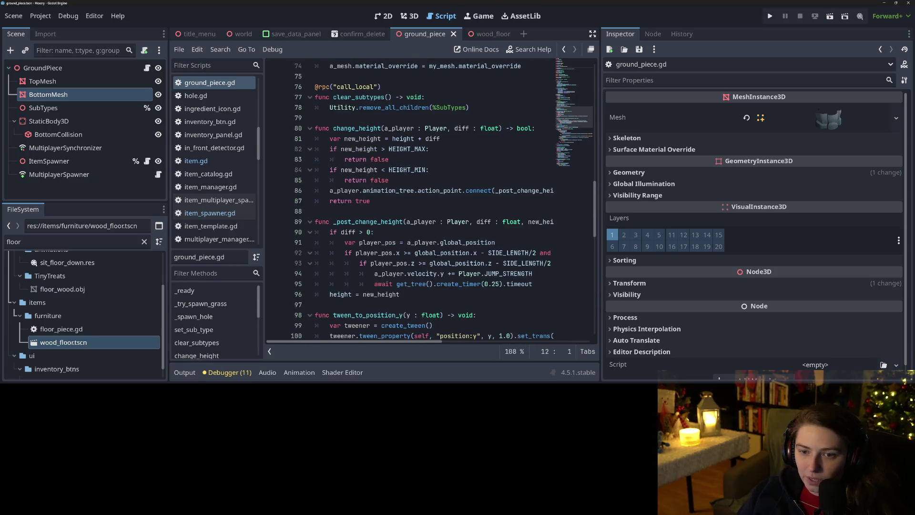
left_click(425, 161)
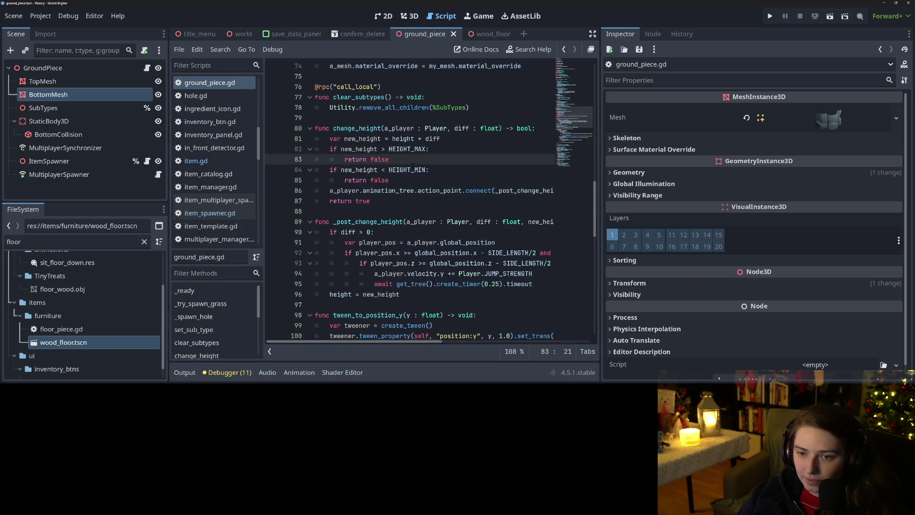
scroll(381, 191, "down", 2)
left_click(379, 159)
double_click(379, 159)
Inspect _on_color_index_changed's submesh, get_children, color_options and SubTypes references.
scroll(379, 159, "down", 1)
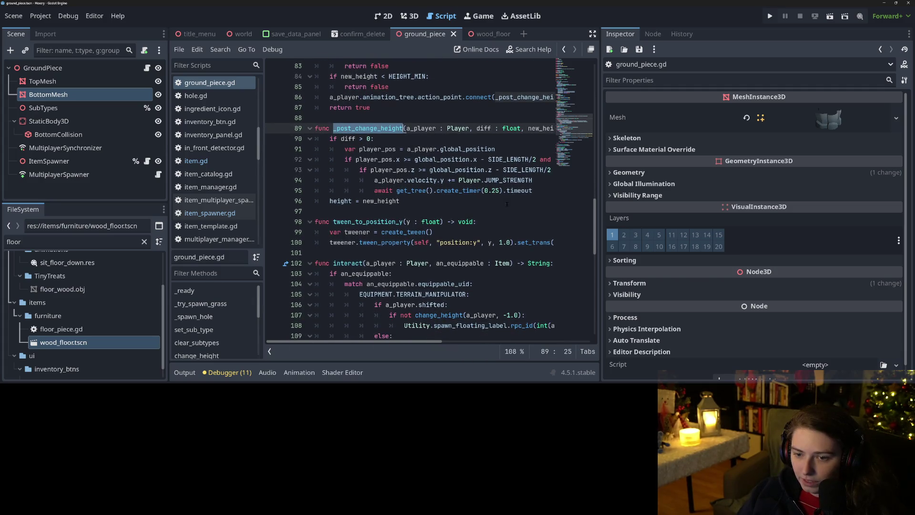
scroll(428, 200, "down", 8)
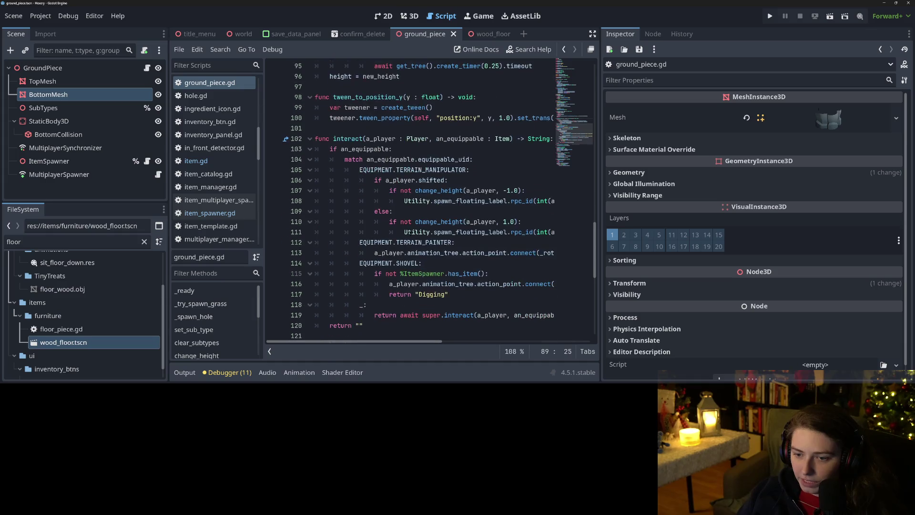
scroll(428, 200, "down", 6)
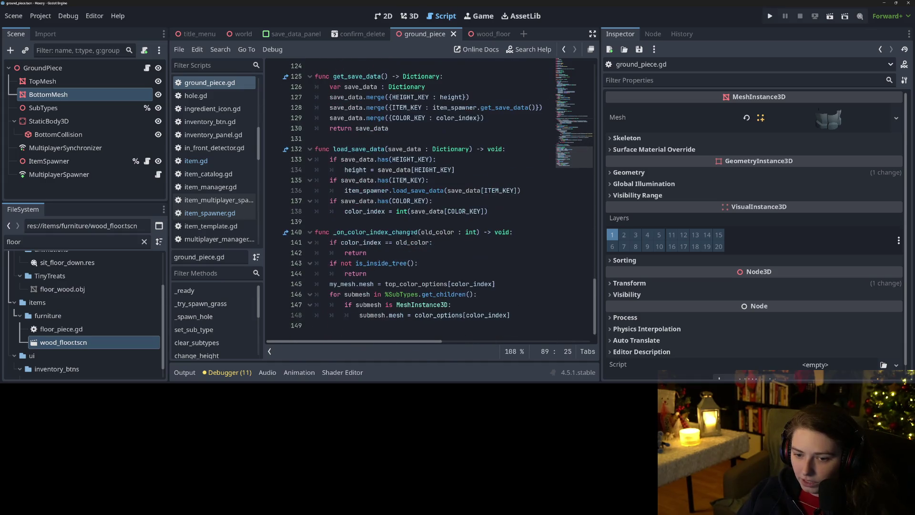
double_click(404, 232)
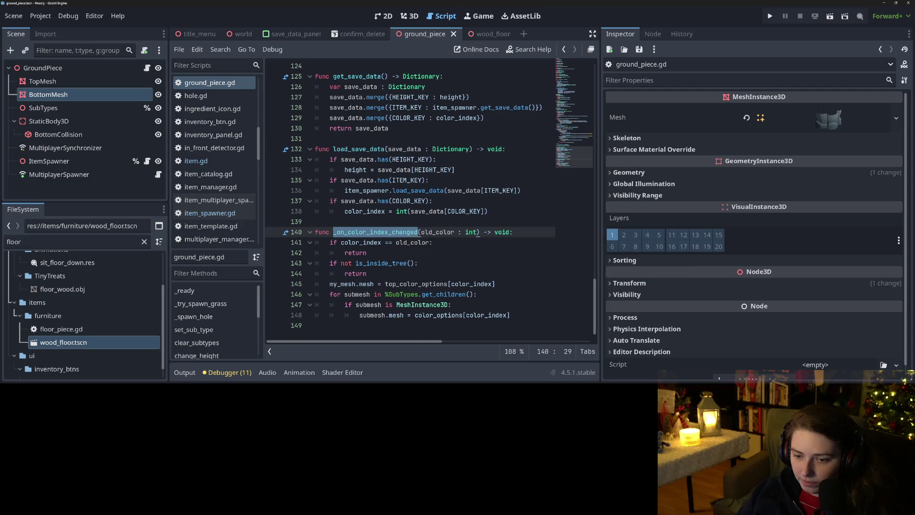
double_click(424, 305)
double_click(367, 294)
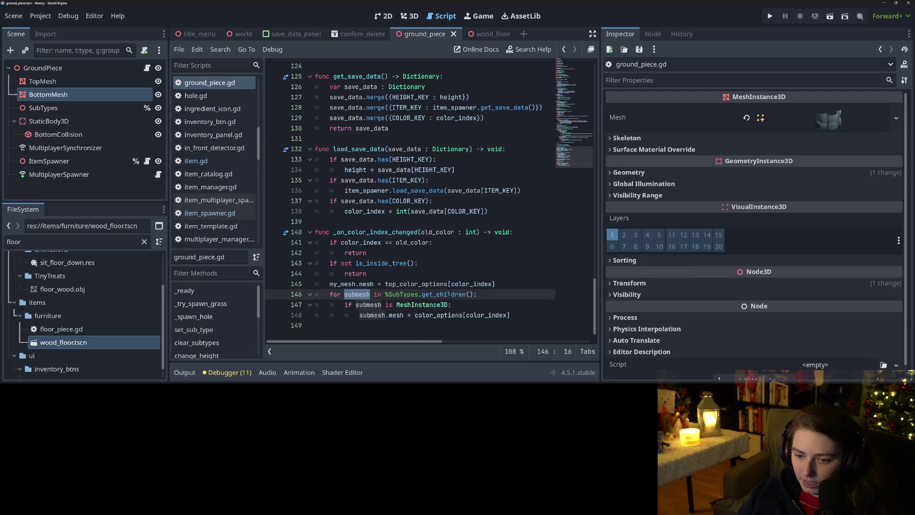
double_click(449, 295)
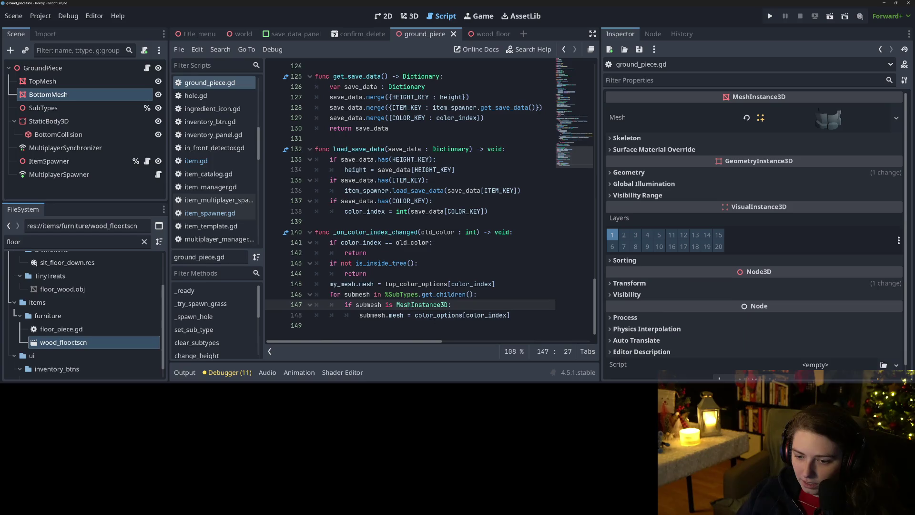
double_click(431, 315)
double_click(371, 315)
double_click(449, 294)
double_click(402, 295)
Search ground_piece.gd for SubTypes and cycle through its matches back to line 23.
key("ctrl+f")
key("Return")
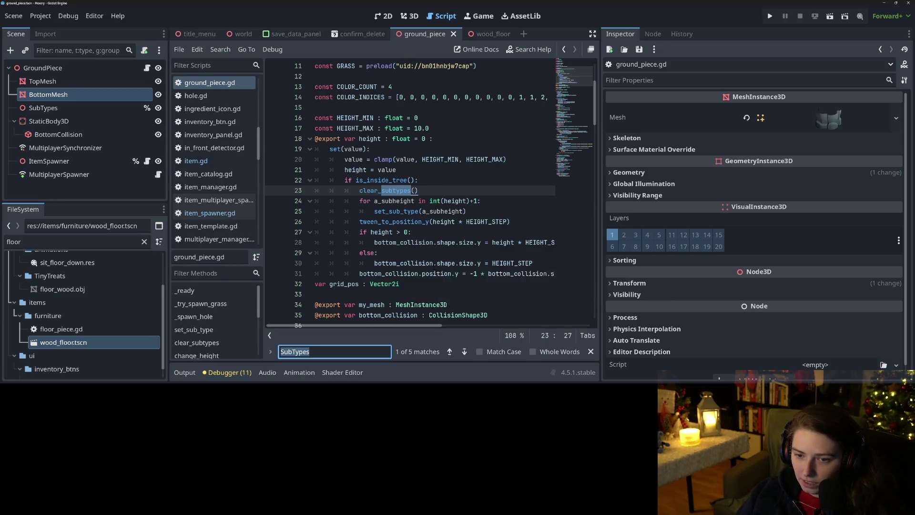
key("Return")
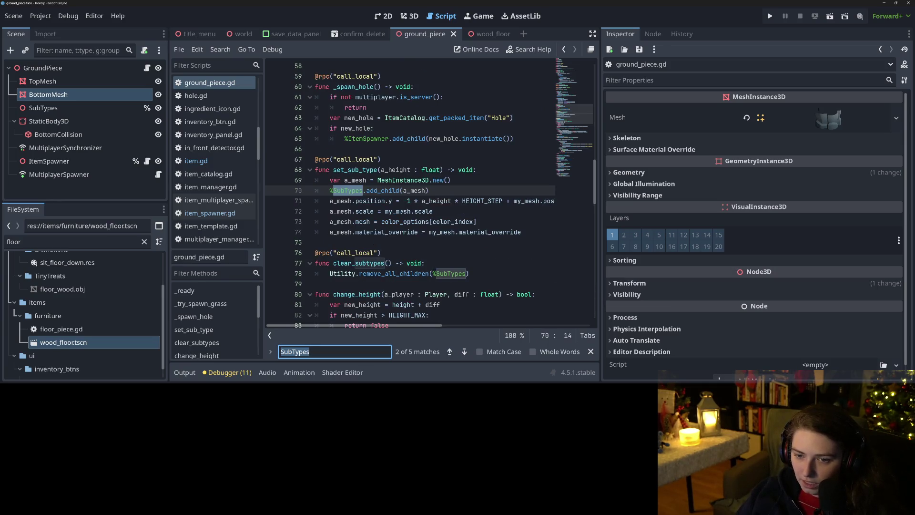
double_click(348, 170)
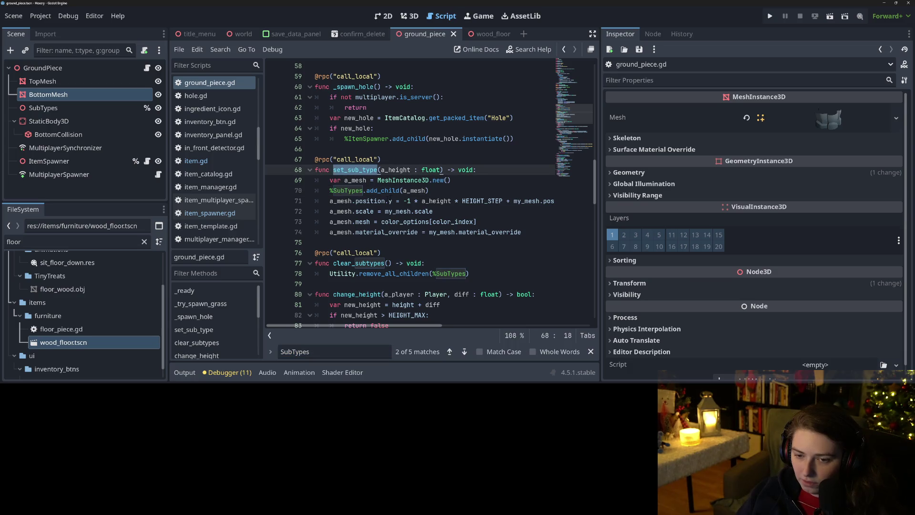
mouse_move(381, 191)
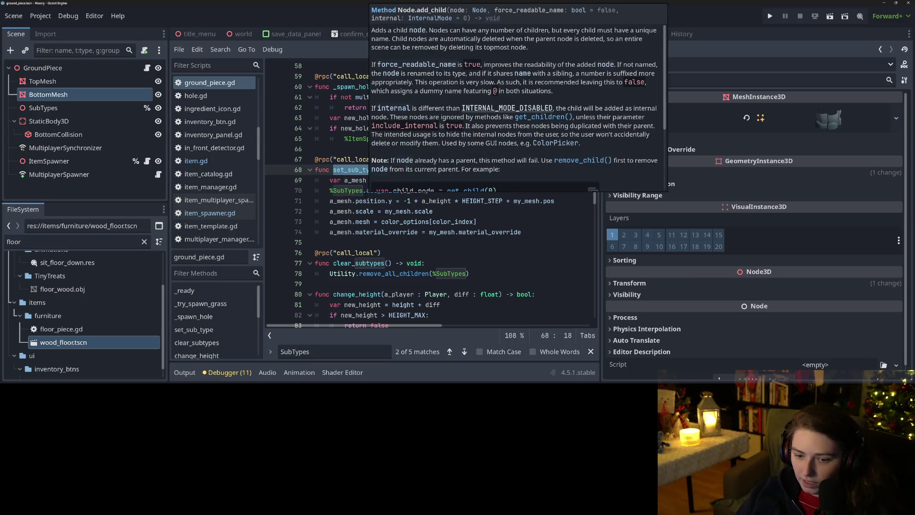
left_click(465, 353)
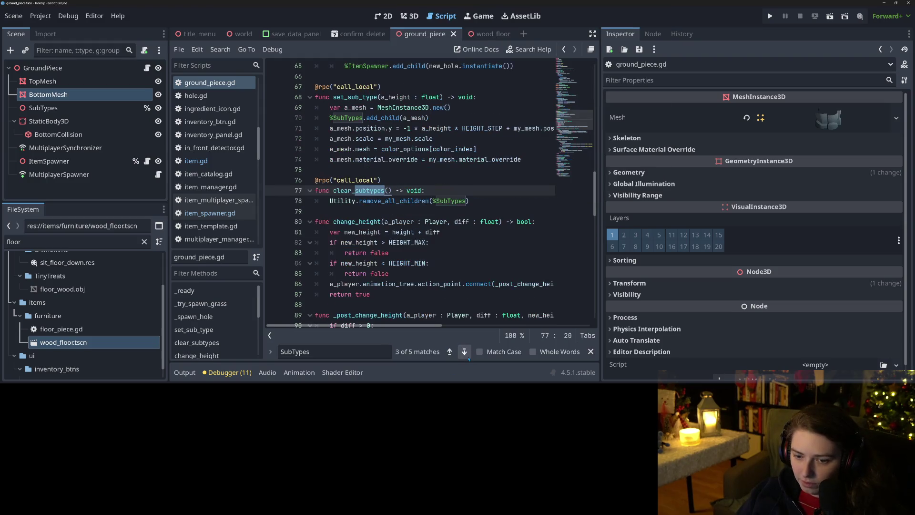
left_click(469, 359)
left_click(469, 359)
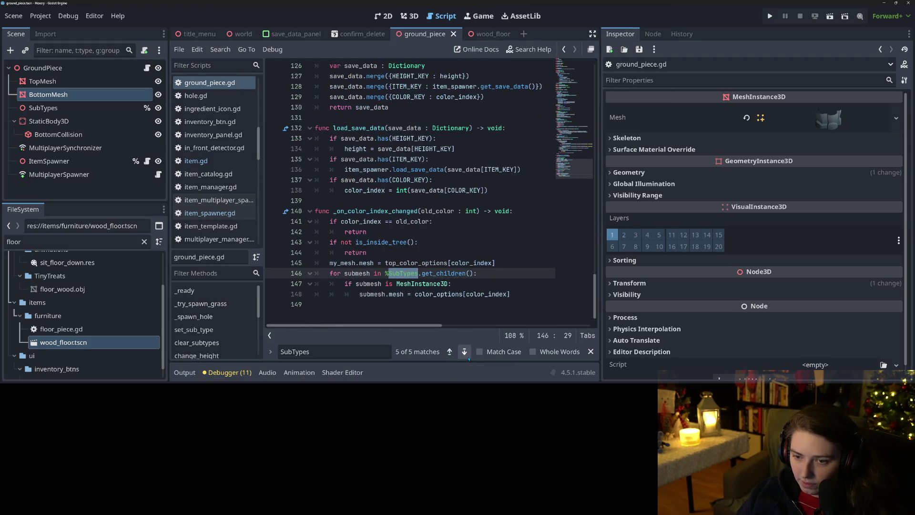
left_click(469, 358)
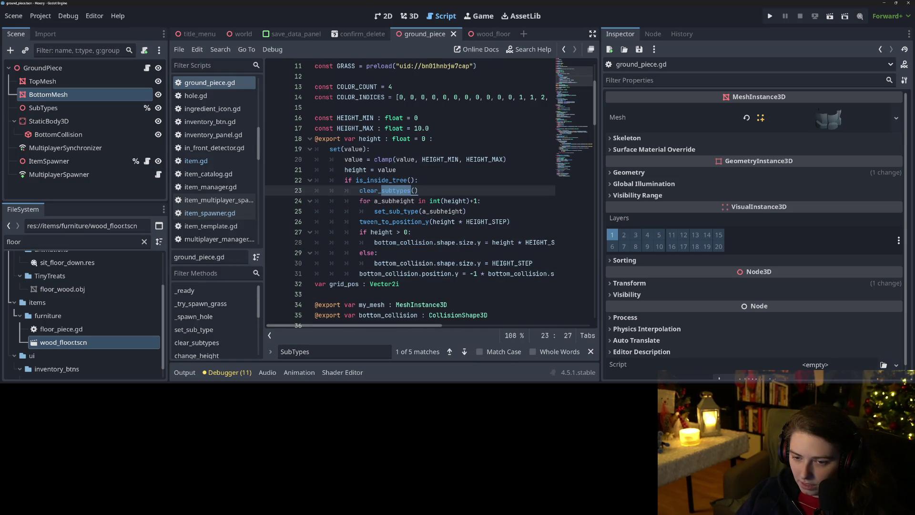
Change the line 24 loop to range(1, int(height)+1), save, and return to the 3D view.
double_click(402, 211)
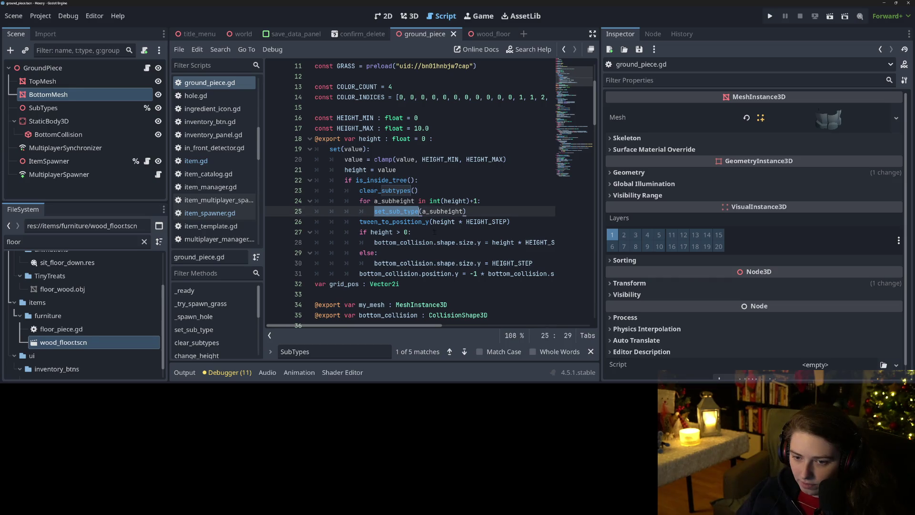
double_click(395, 201)
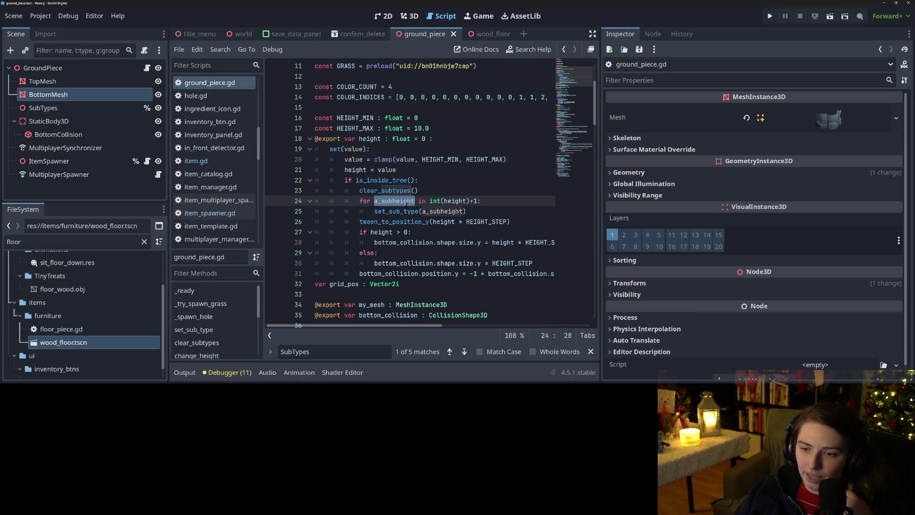
left_click(418, 201)
double_click(394, 200)
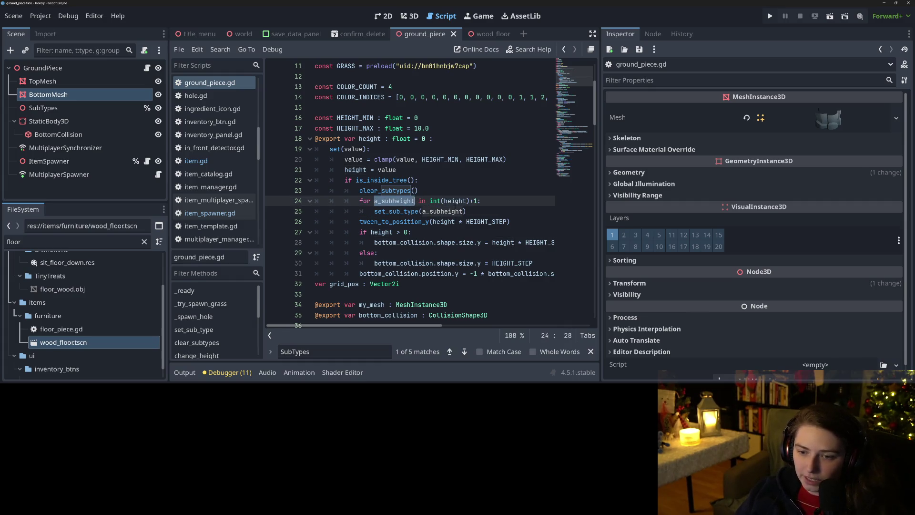
left_click(431, 201)
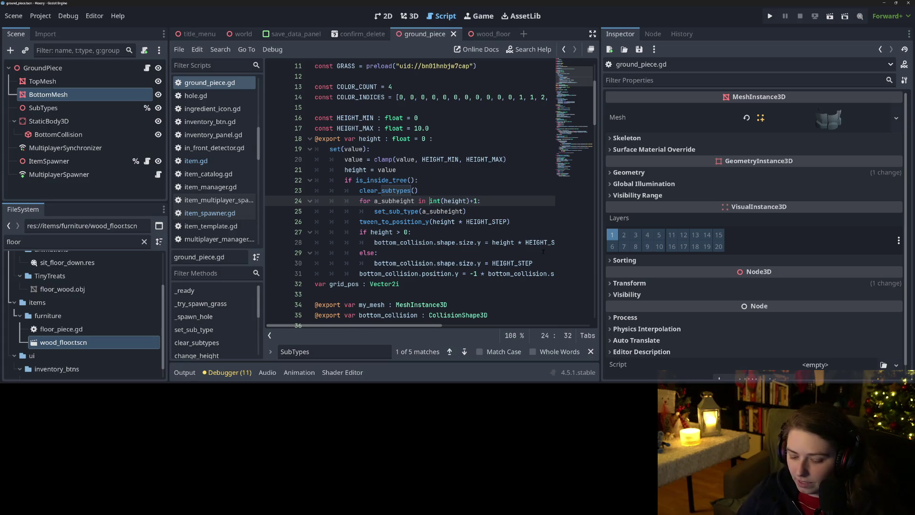
type("range(")
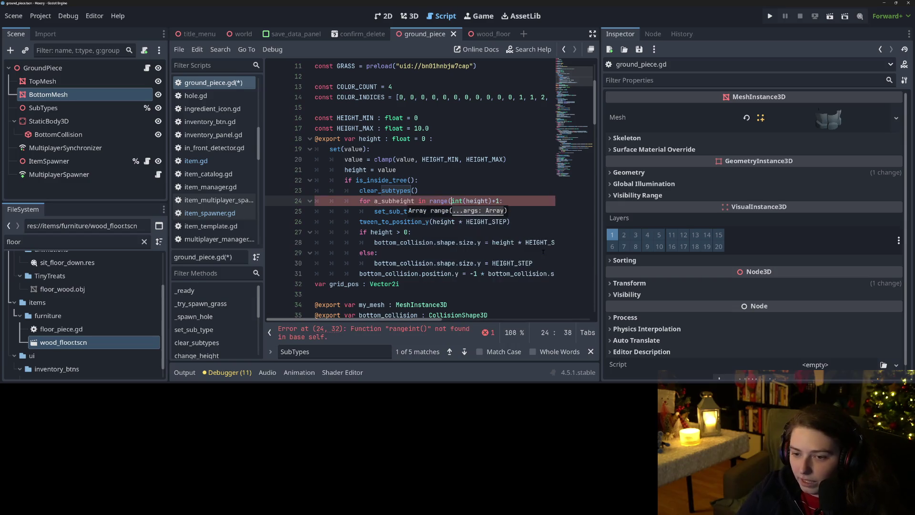
key("End")
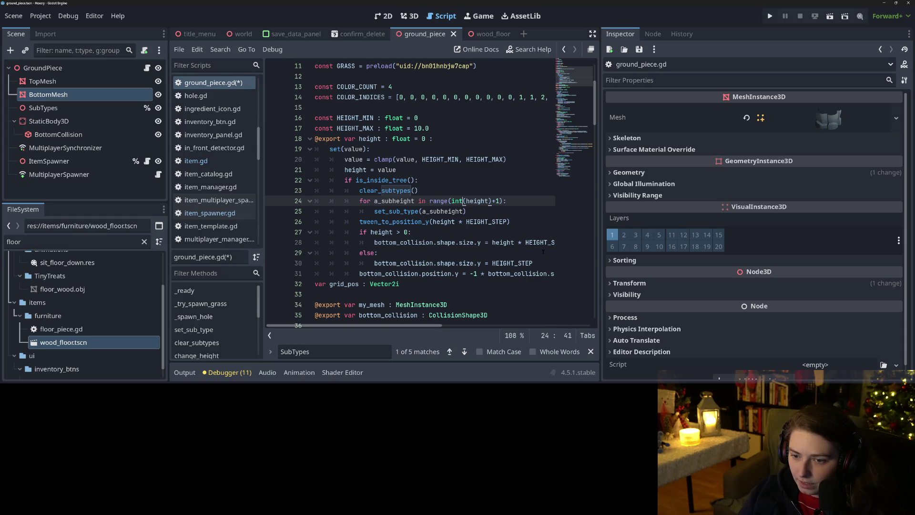
type("1,")
key("ctrl+s")
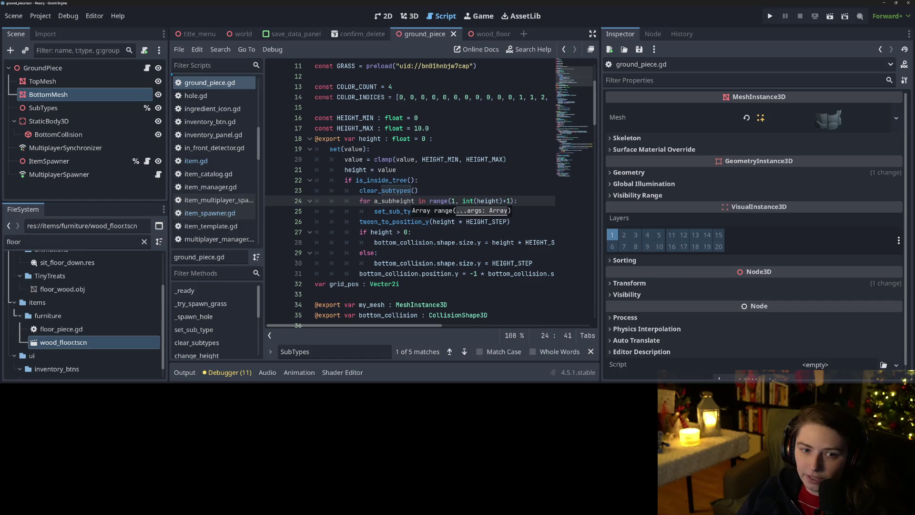
key("ctrl+s")
left_click(409, 16)
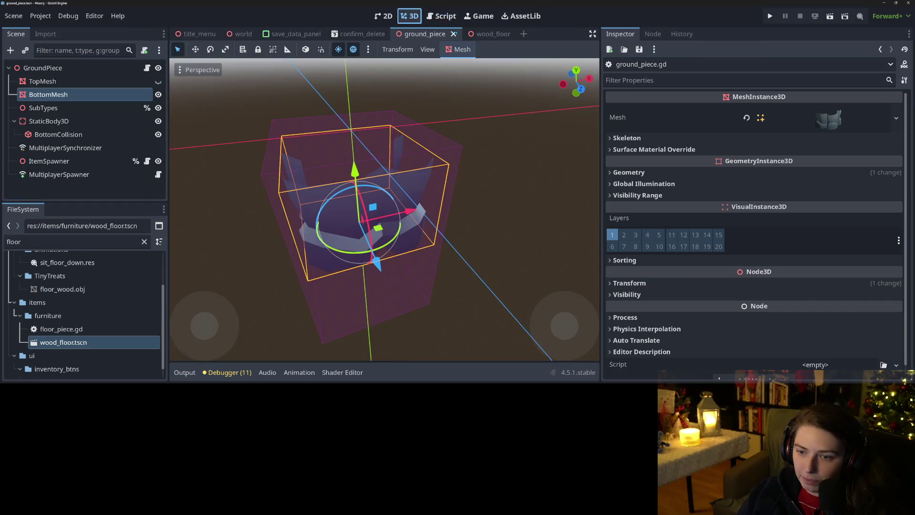
Playtest the height-loop fix by loading the test save world, then stop the game.
left_click(769, 16)
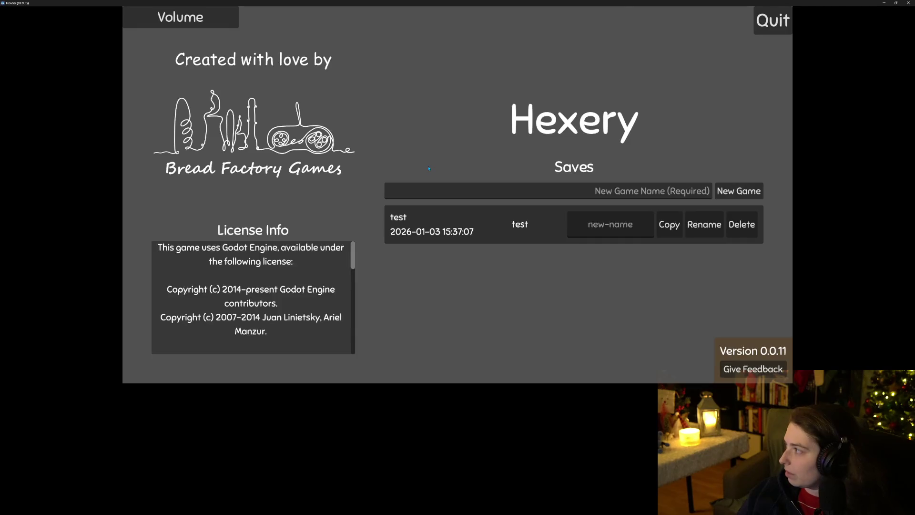
left_click(477, 227)
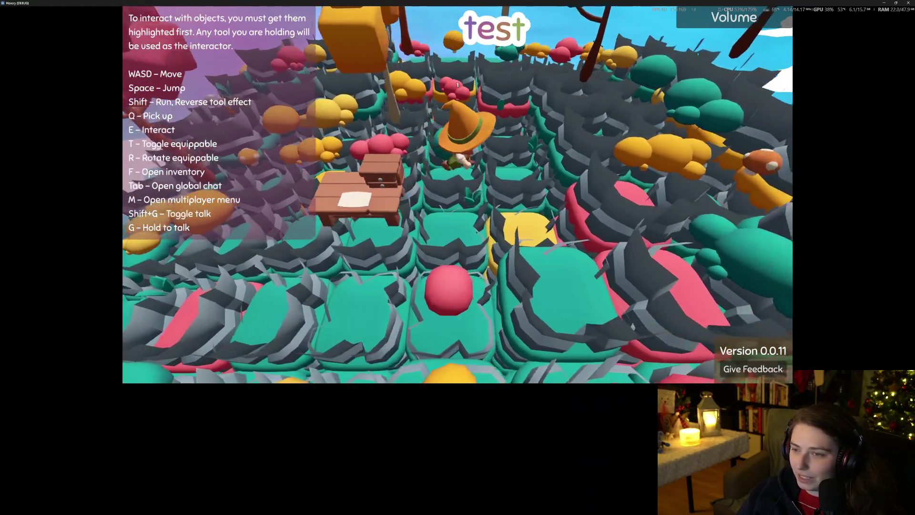
key("F8")
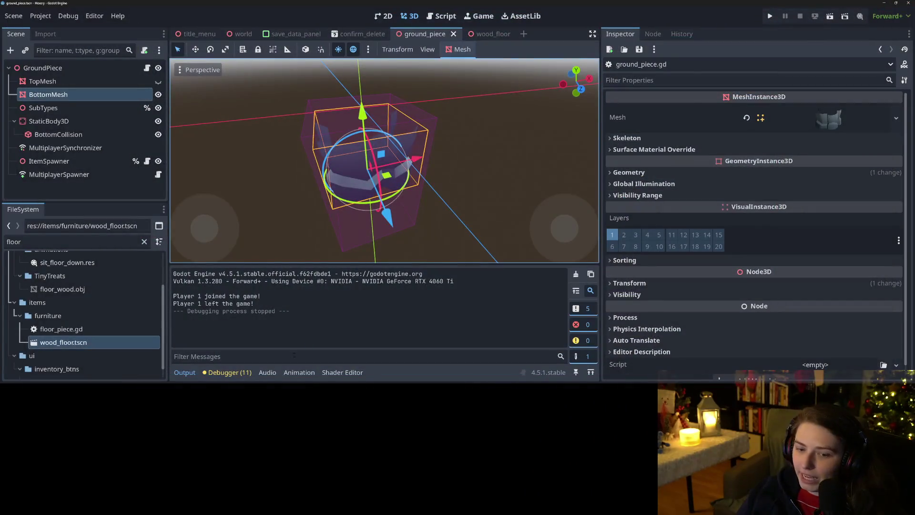
Unhide the ground piece's TopMesh, replay the test save, then return to ground_piece.gd.
left_click(158, 81)
key("F5")
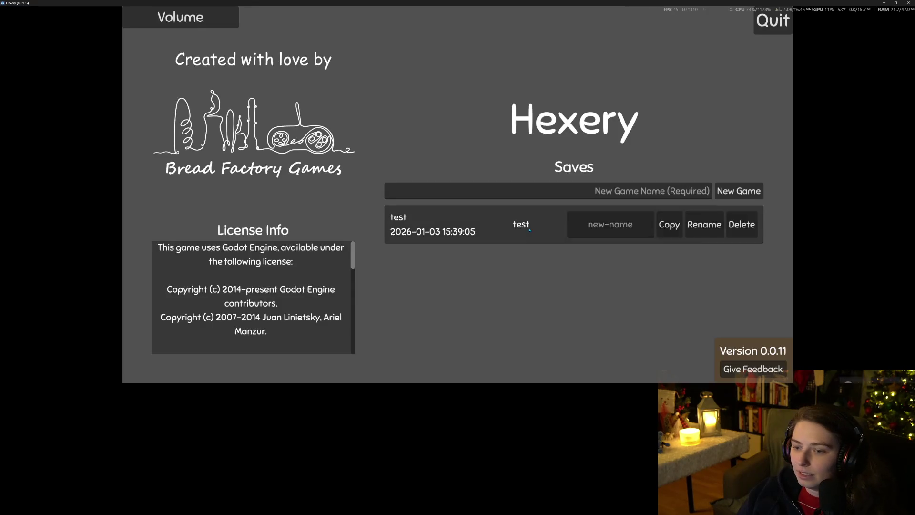
left_click(530, 228)
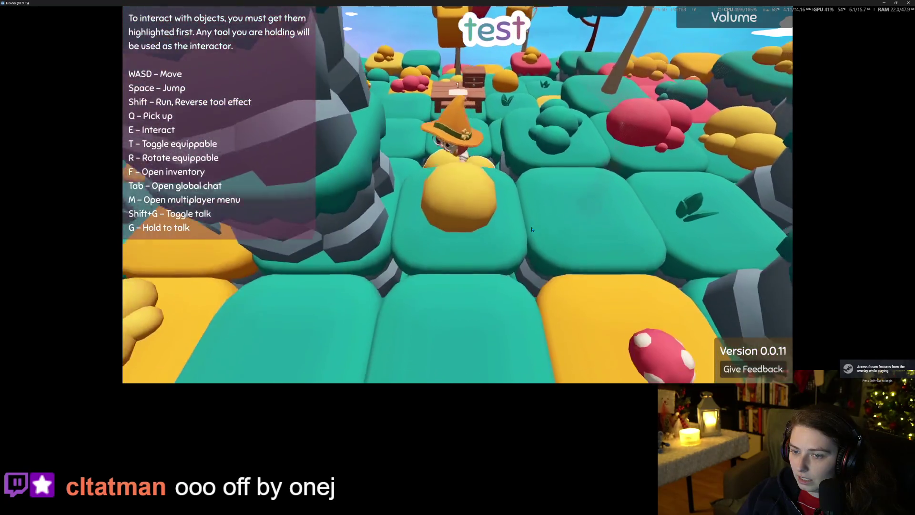
key("alt+F4")
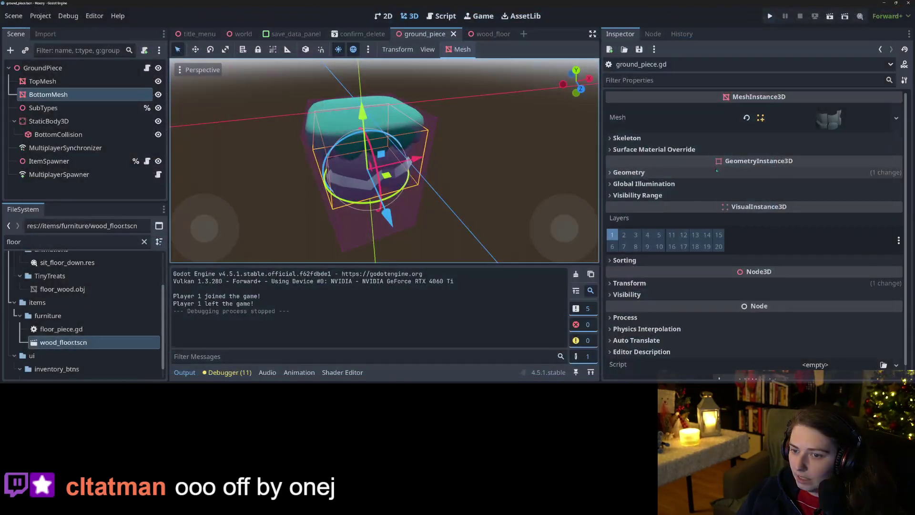
left_click(440, 15)
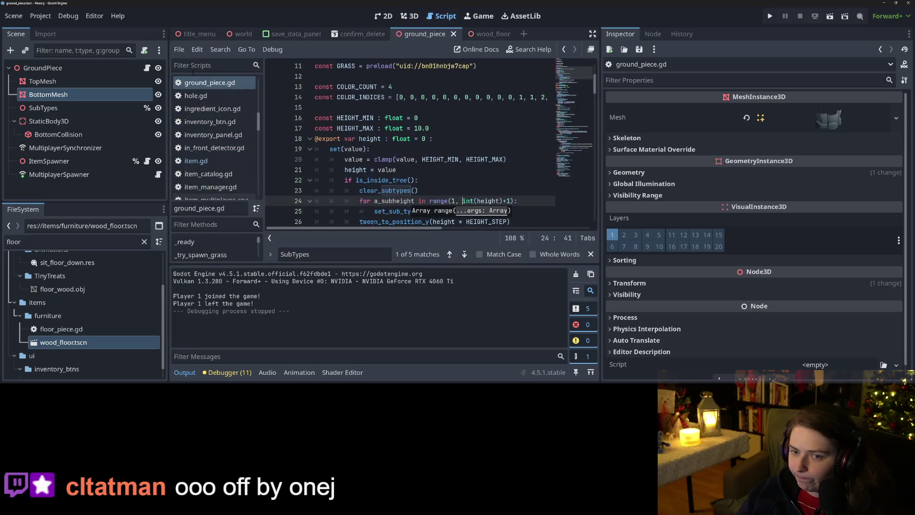
Search ground_piece.gd for the set_sub_type definition and its loop call, then relaunch the game.
left_click(396, 190)
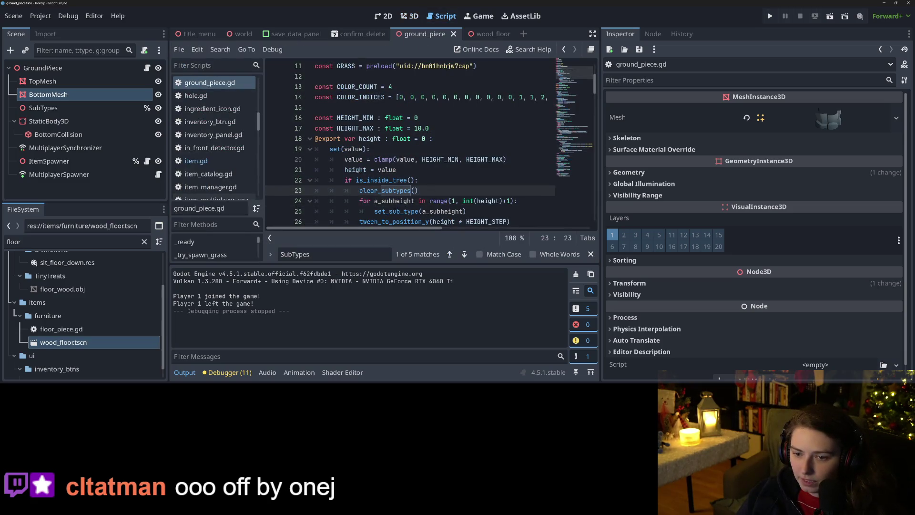
double_click(392, 211)
key("ctrl+f")
key("Return")
key("Return")
key("Return")
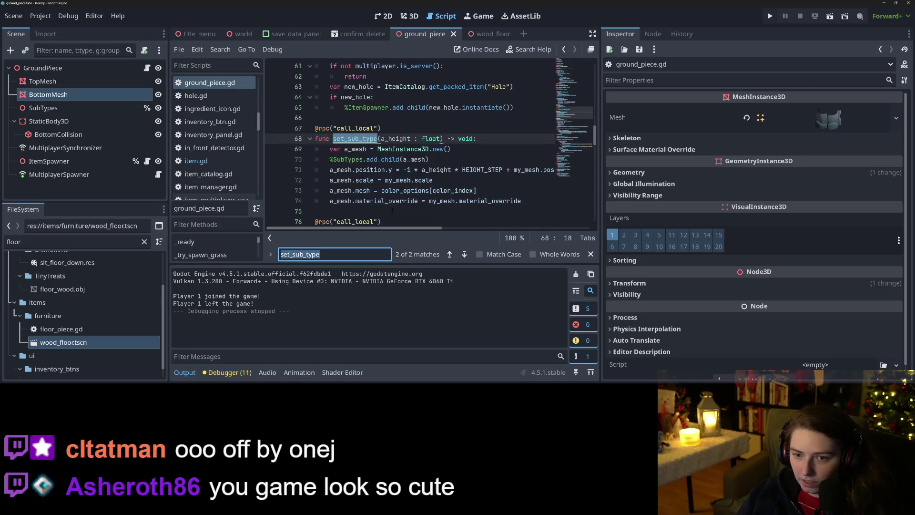
key("Return")
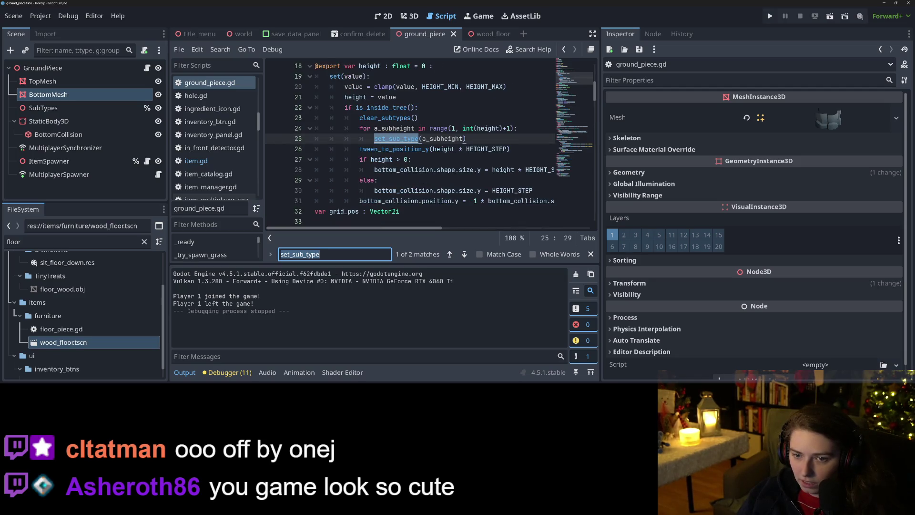
key("F5")
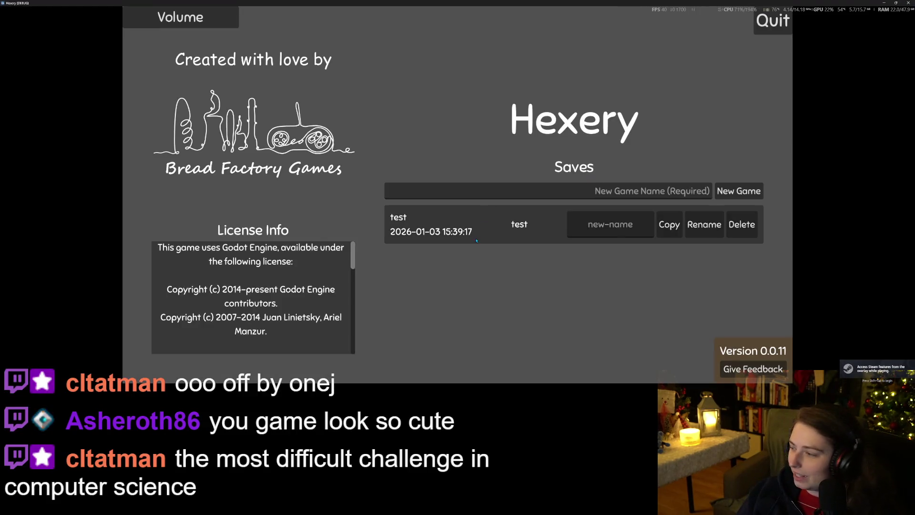
Load the test save, open and close the player inventory, resuming past the breakpoint.
left_click(476, 241)
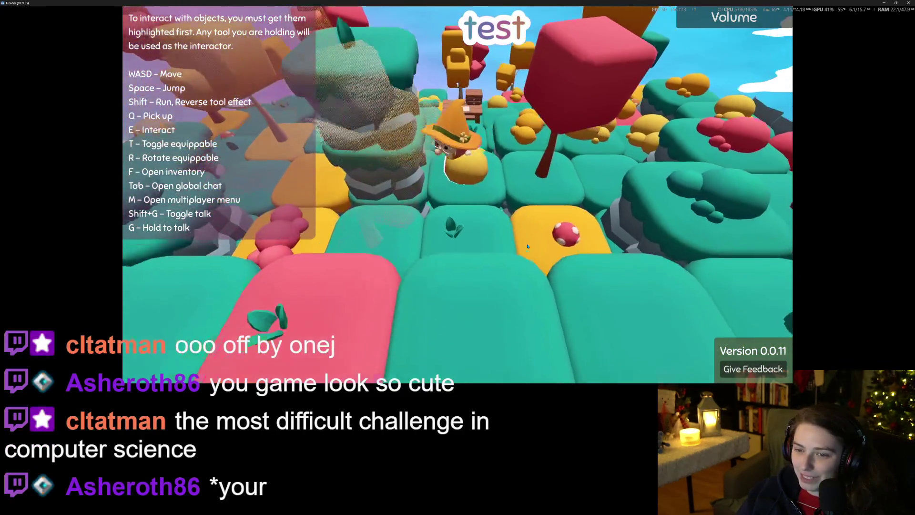
key("f")
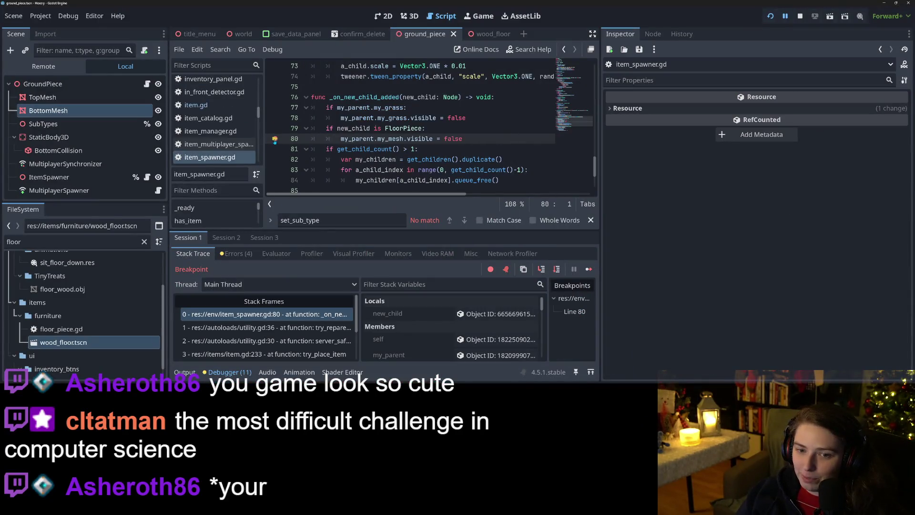
left_click(588, 269)
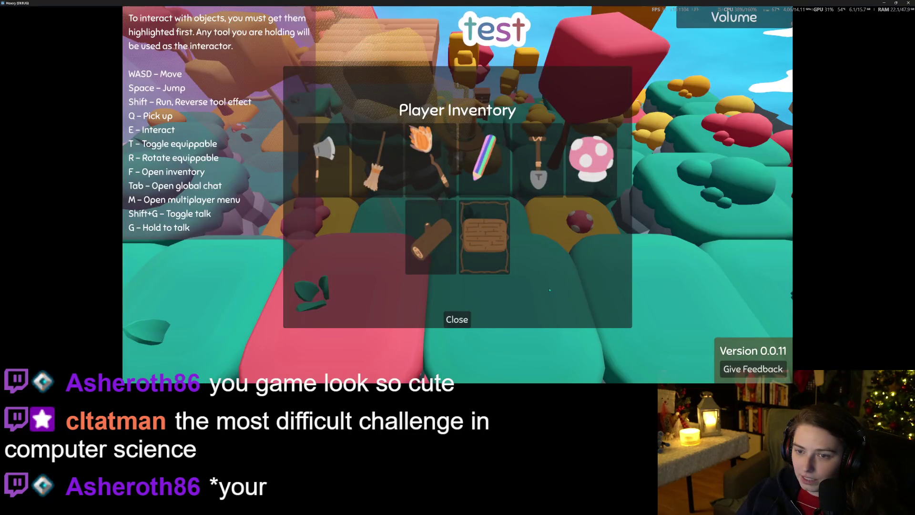
left_click(458, 327)
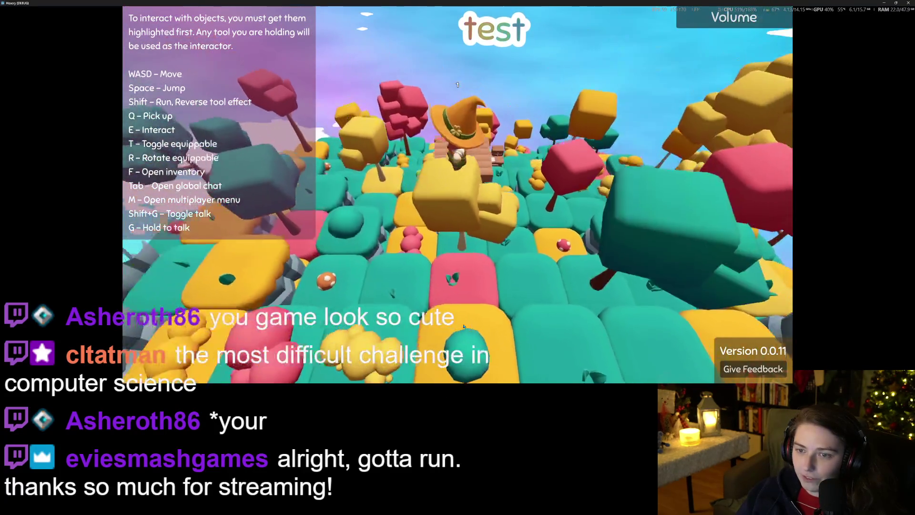
Remove the wooden plank piece from the tower top, look around the island, then close the game.
scroll(491, 298, "up", 5)
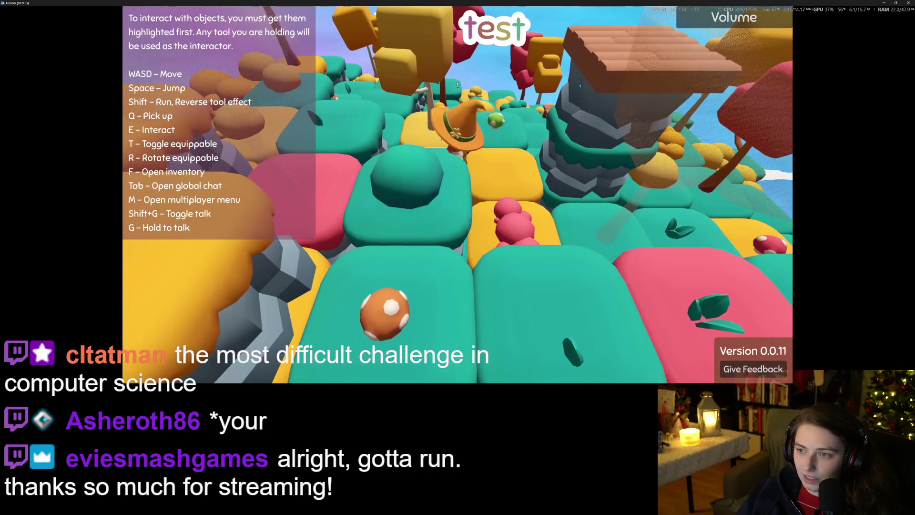
left_click(584, 103)
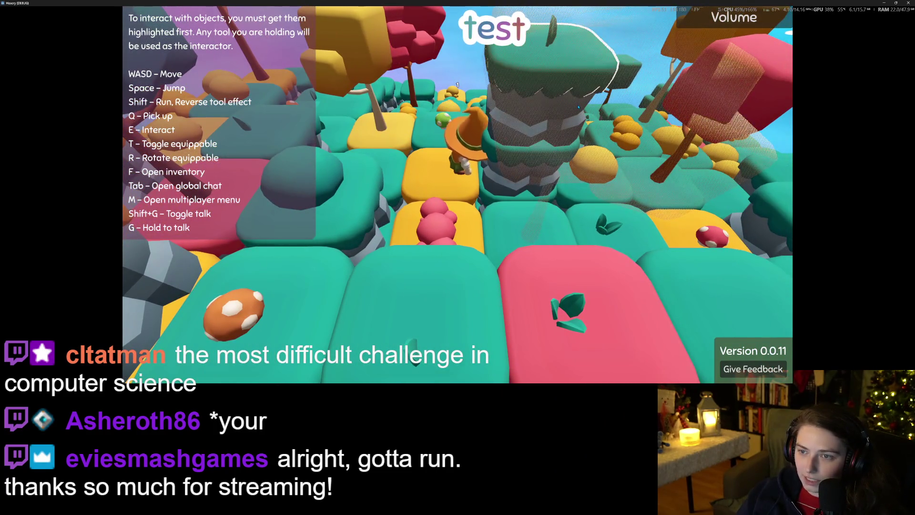
scroll(591, 119, "down", 5)
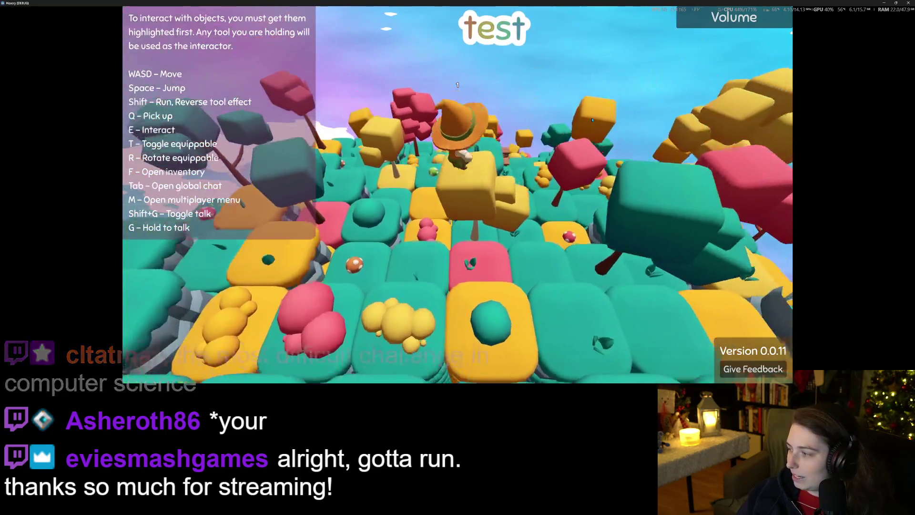
scroll(591, 120, "up", 5)
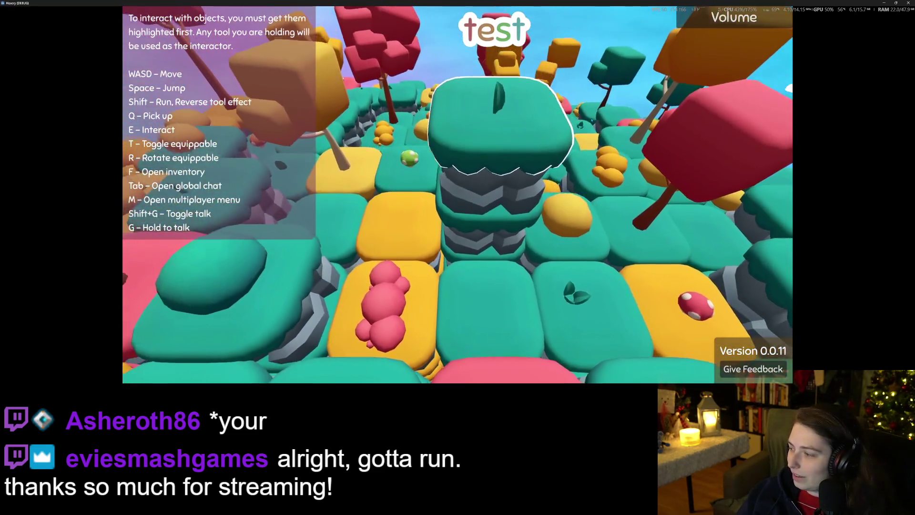
scroll(591, 120, "down", 4)
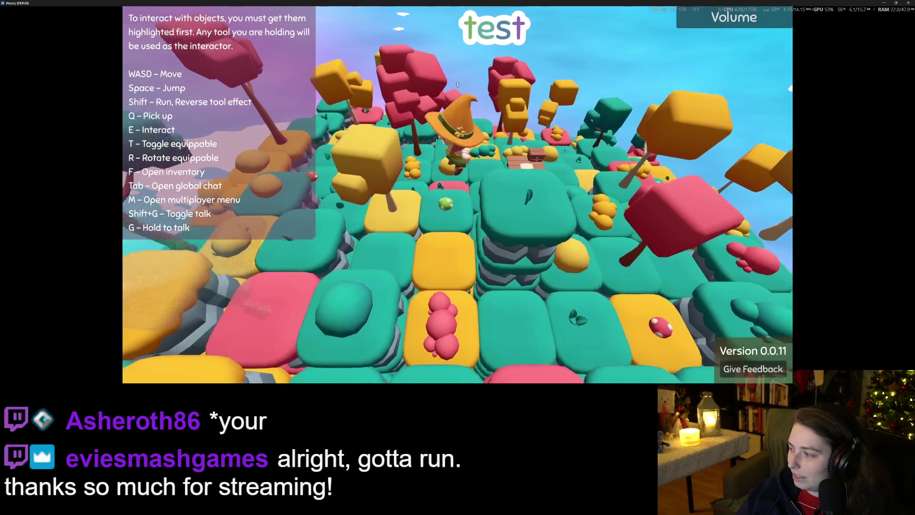
scroll(591, 120, "down", 4)
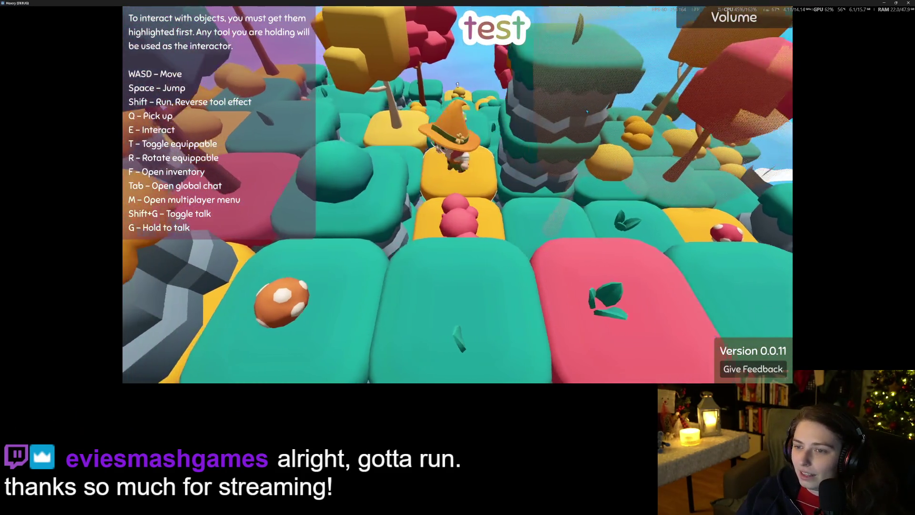
scroll(584, 108, "up", 3)
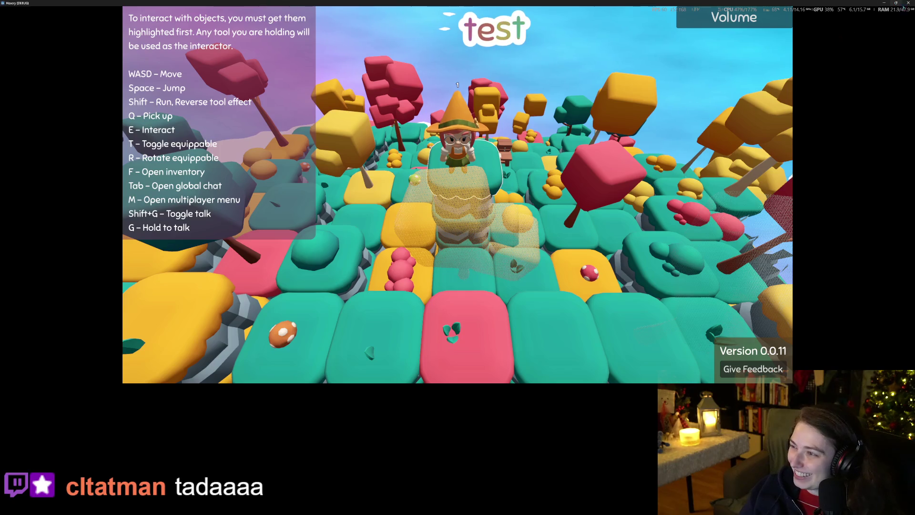
key("alt+F4")
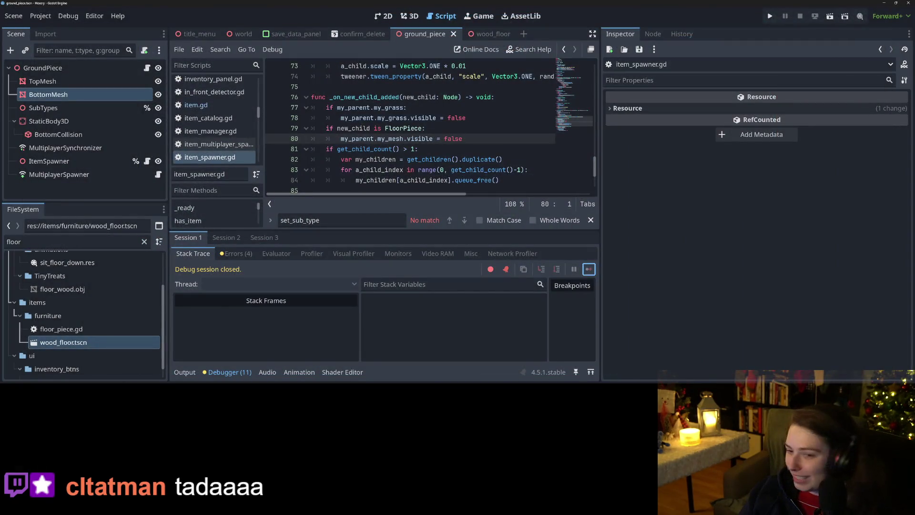
Commit 65 files with a summary on more colors, separate bottom terrain and hidden tops when placing floor pieces, then push.
key("alt+Tab")
scroll(504, 188, "down", 15)
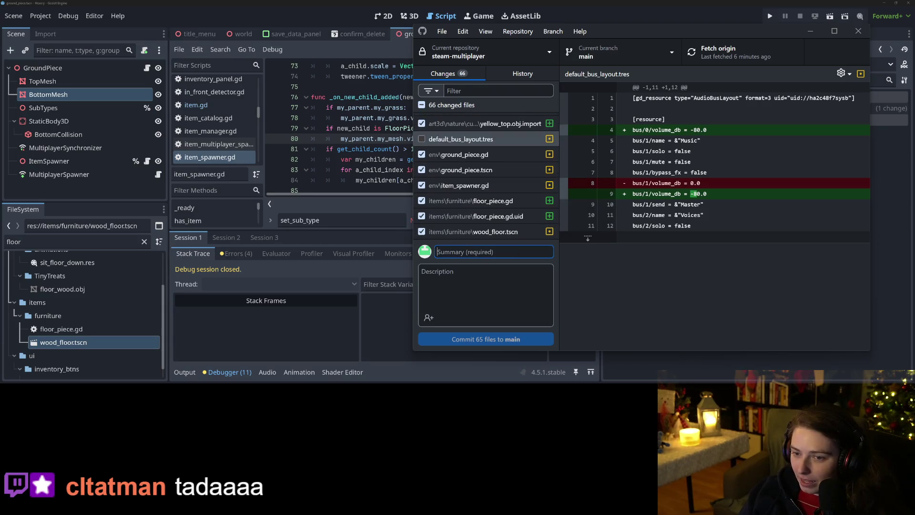
type("adds m")
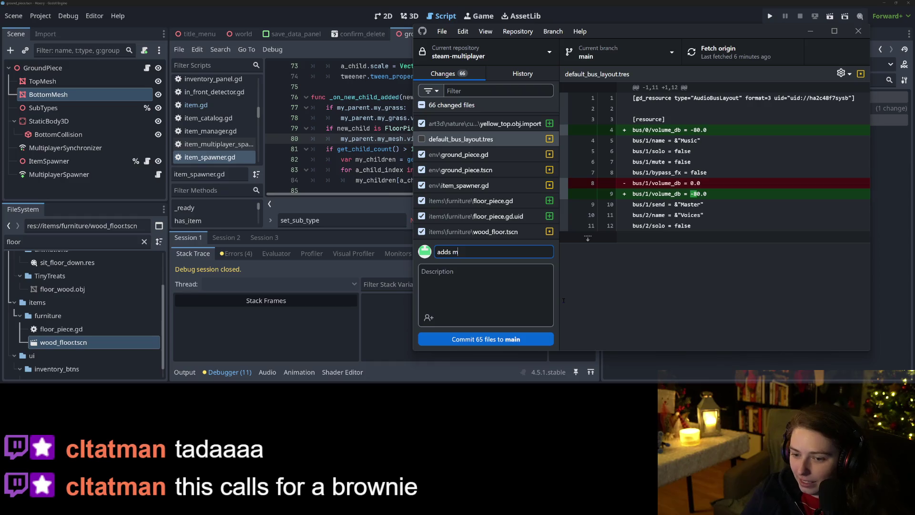
type("ore colors and ")
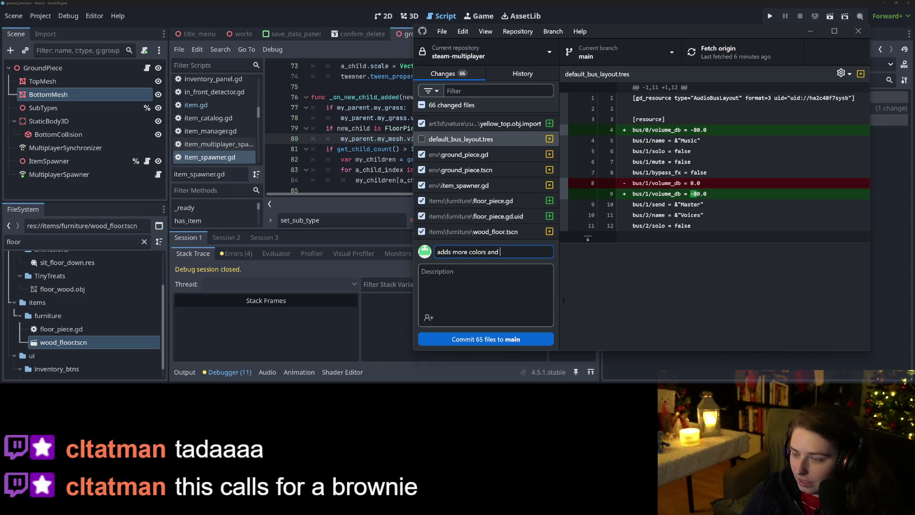
type("separates to")
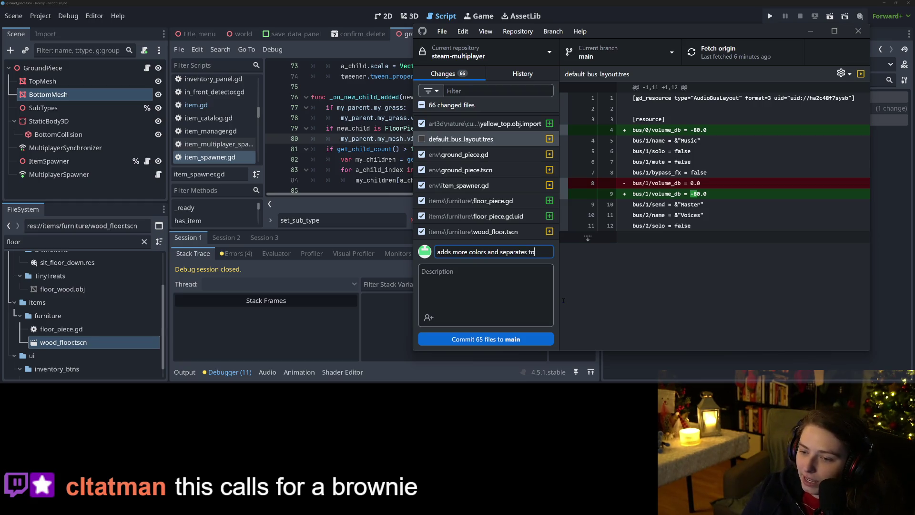
type("m")
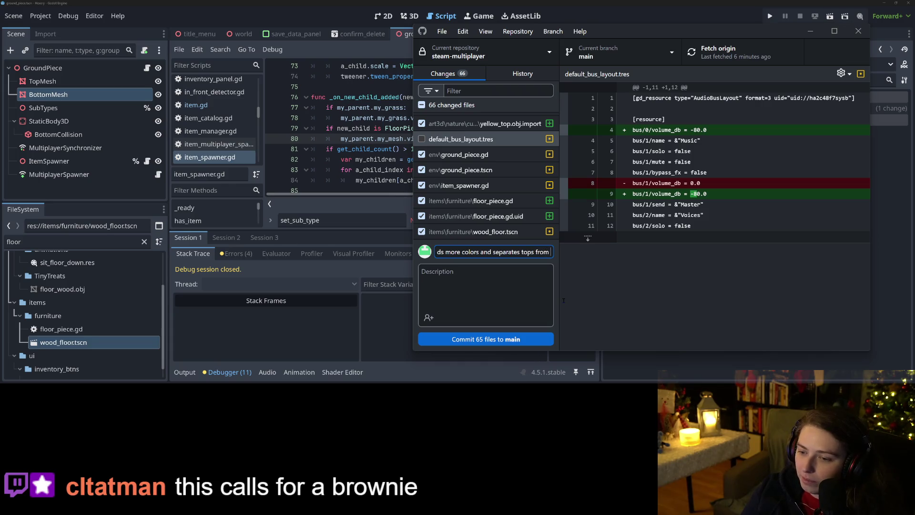
type(" bottom te")
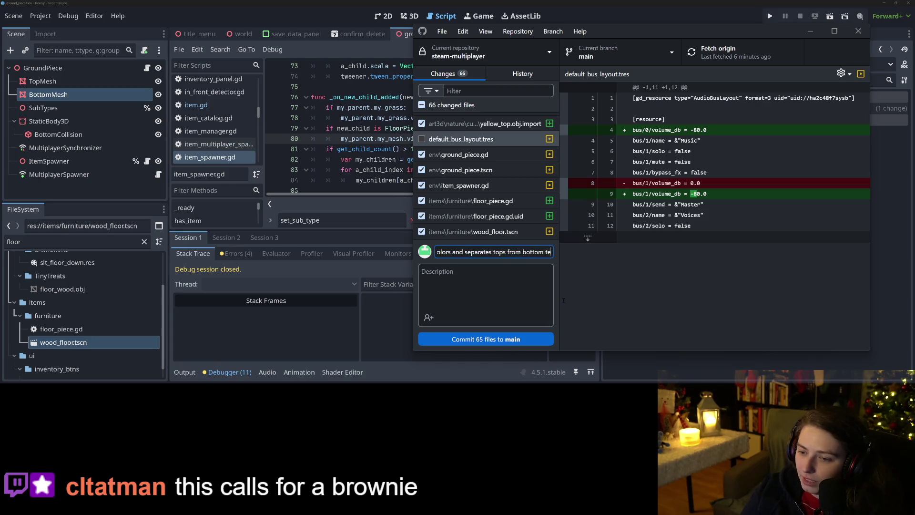
type("rrain, hid")
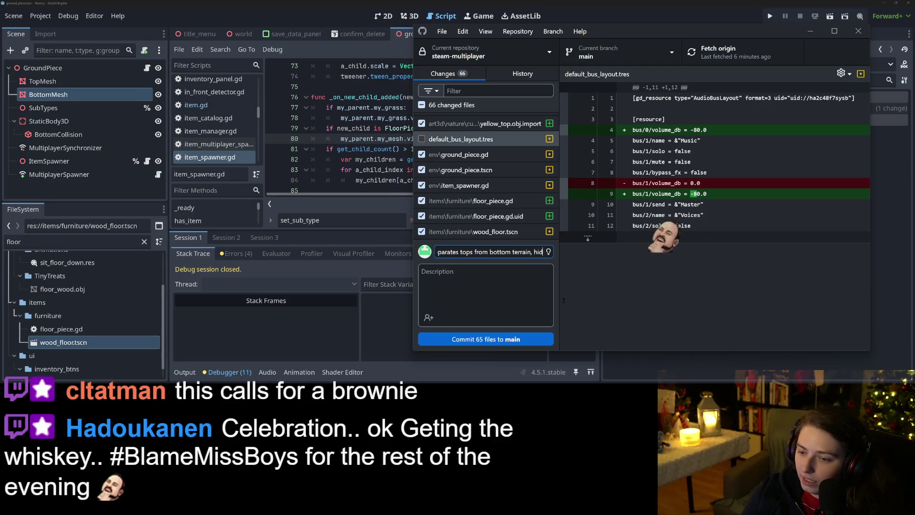
type("es top when palcing")
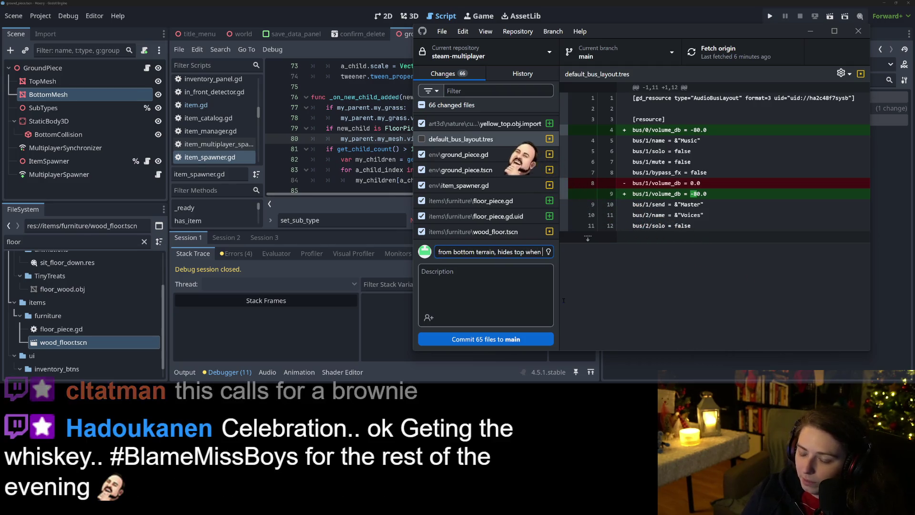
key("BackSpace")
key("BackSpace")
key("BackSpace")
type("lacing f")
type("loor p")
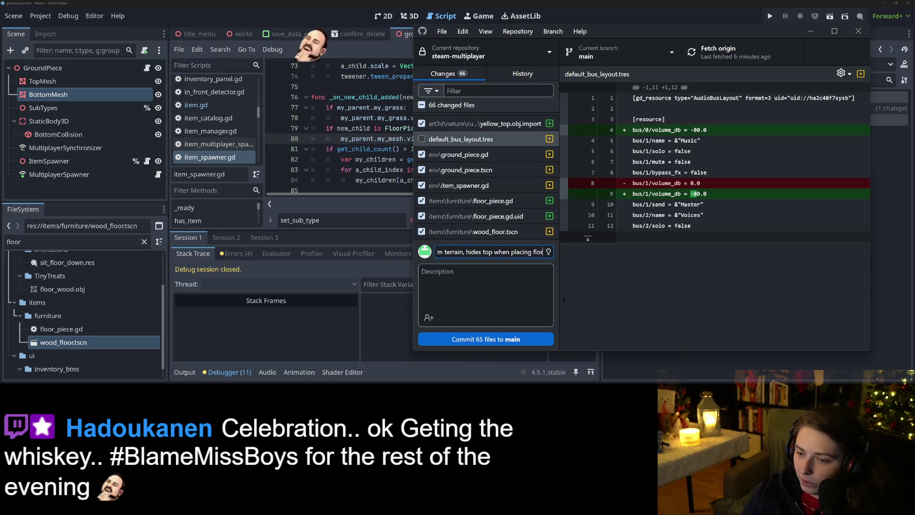
type("iecec")
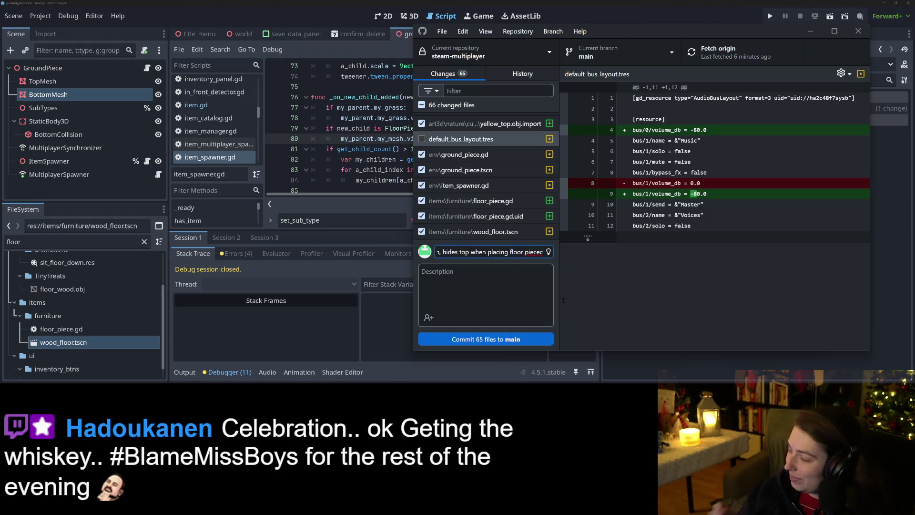
left_click(514, 338)
key("ctrl+p")
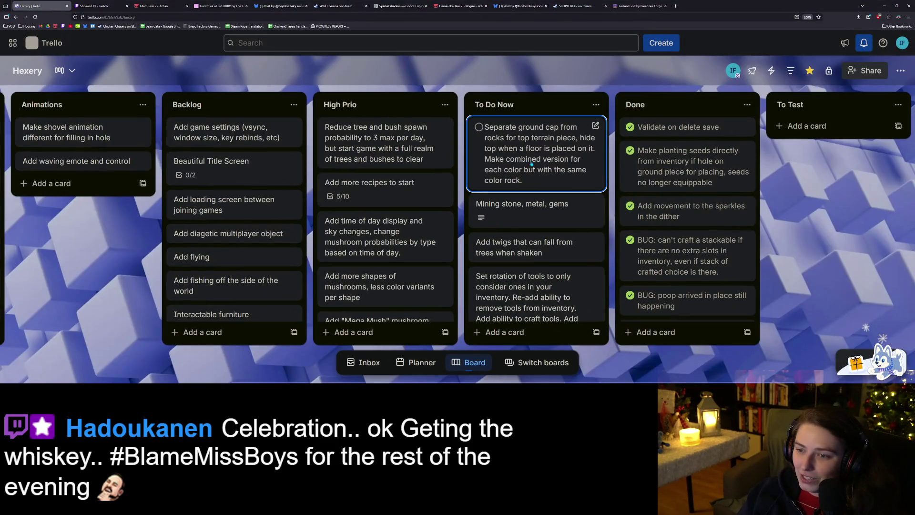
Move the 'Separate ground cap' card into the Done list.
mouse_move(531, 163)
left_mouse_down()
mouse_move(681, 143)
mouse_move(686, 119)
mouse_move(686, 136)
left_mouse_up()
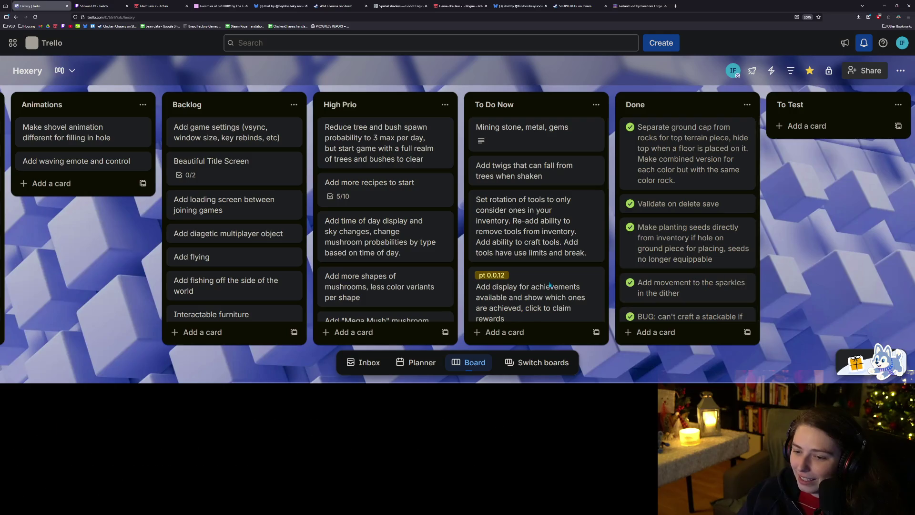
scroll(571, 289, "down", 4)
scroll(544, 190, "up", 4)
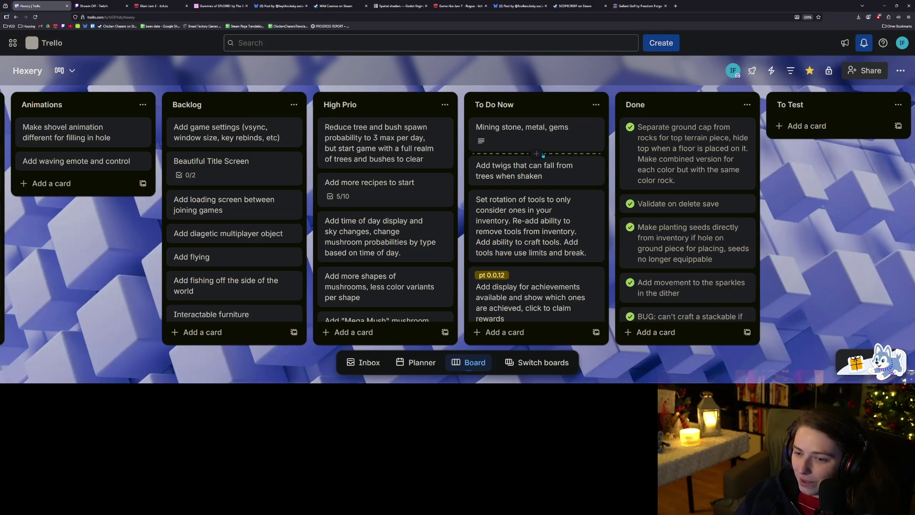
Place the 'Set rotation of tools' card at the top of To Do Now.
left_click_drag(539, 237, 538, 145)
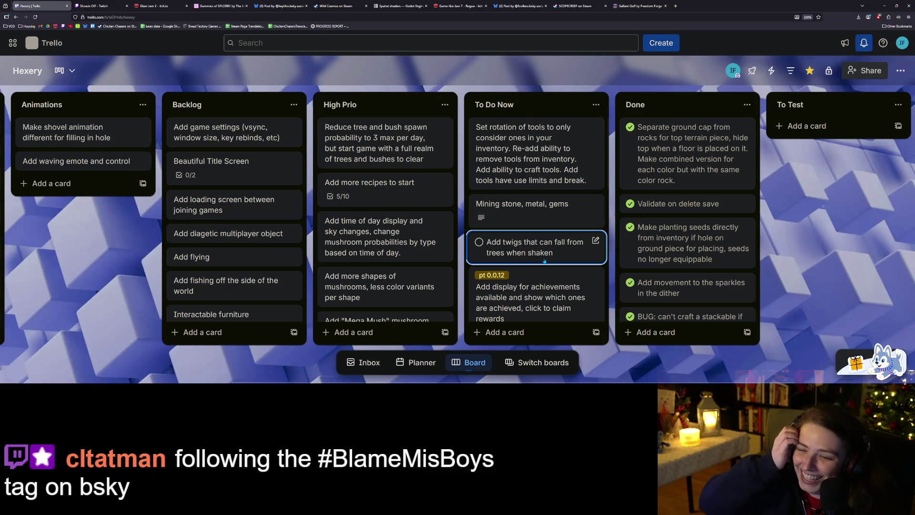
scroll(545, 261, "down", 3)
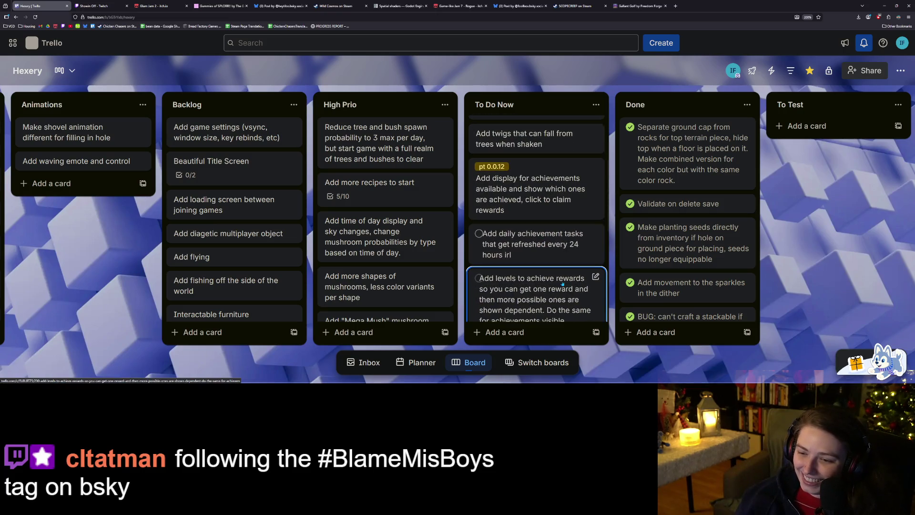
scroll(558, 279, "up", 1)
scroll(560, 281, "down", 3)
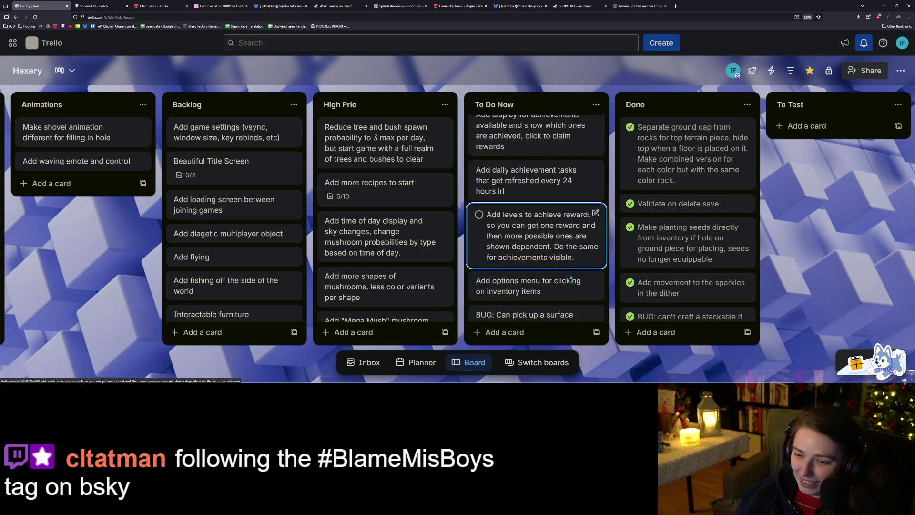
scroll(575, 275, "up", 3)
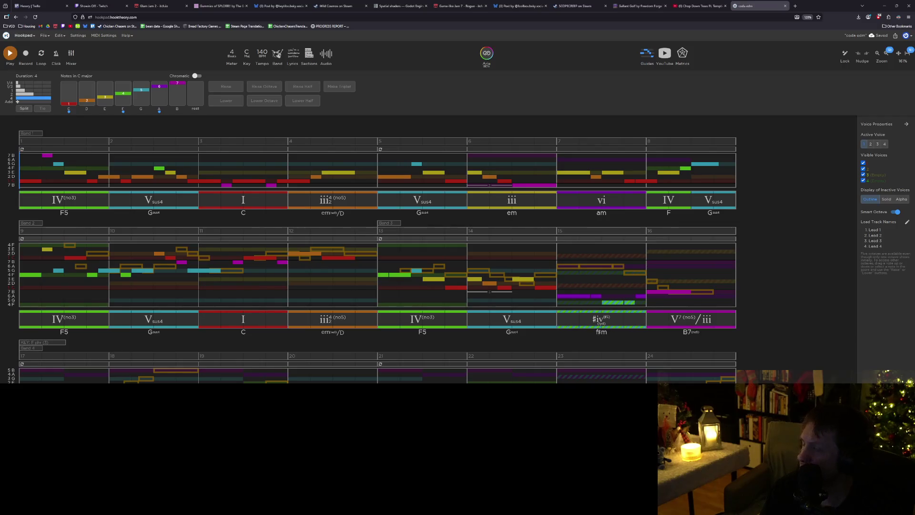
Play the Hexery Short 'Chop Down Trees Ft. Temptic' from its browser tab.
left_click(697, 3)
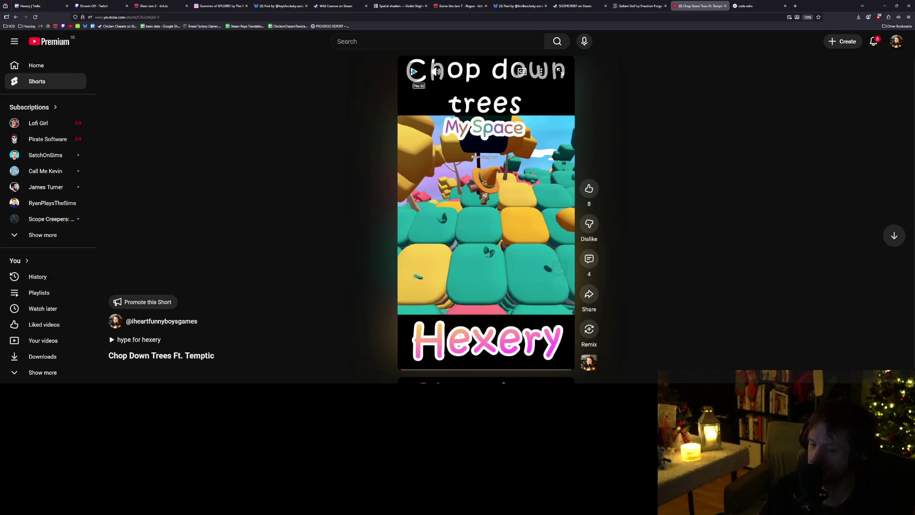
left_click(413, 71)
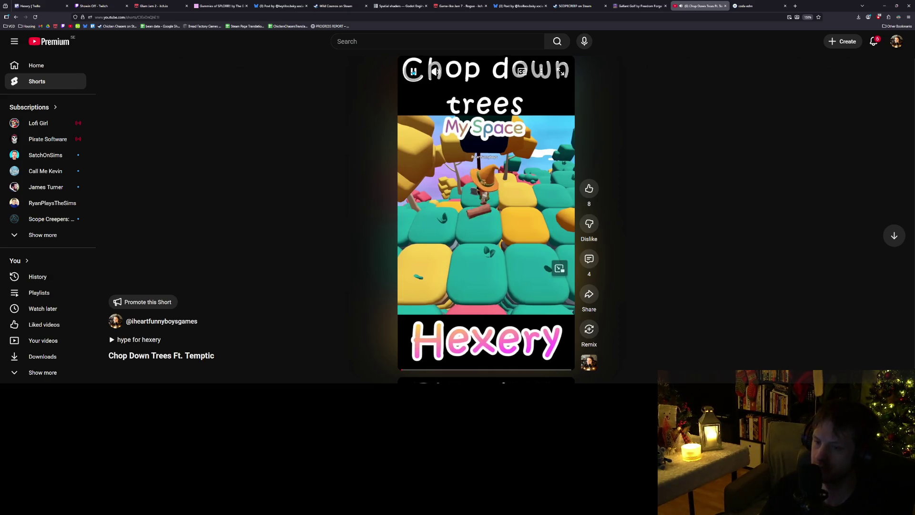
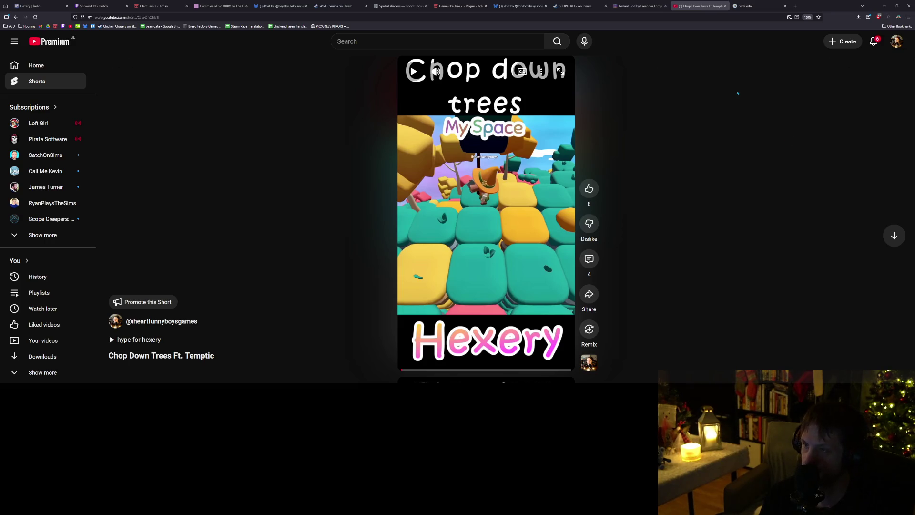
Switch from the YouTube Short back to the 'coda edm' Hookpad tab.
left_click(744, 4)
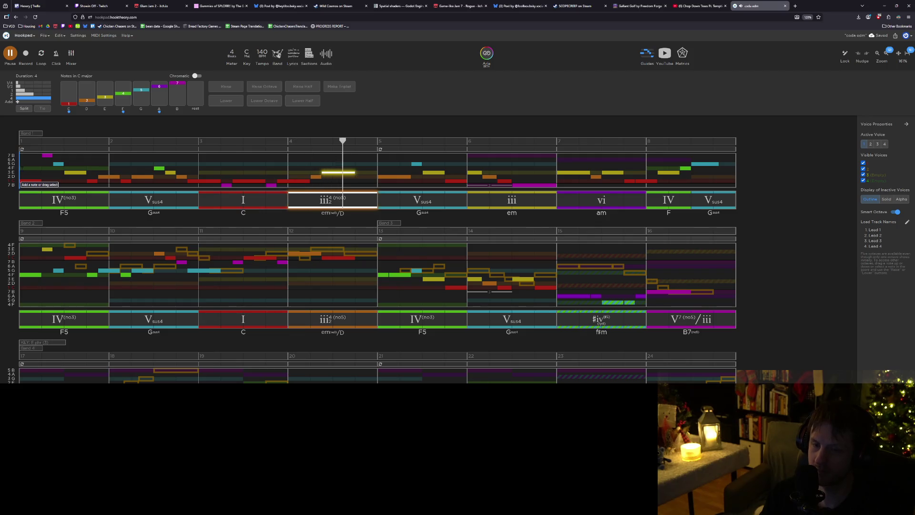
Stop the 'coda edm' playback, glance at the Chop Down Trees Short, then return to Hookpad.
key("space")
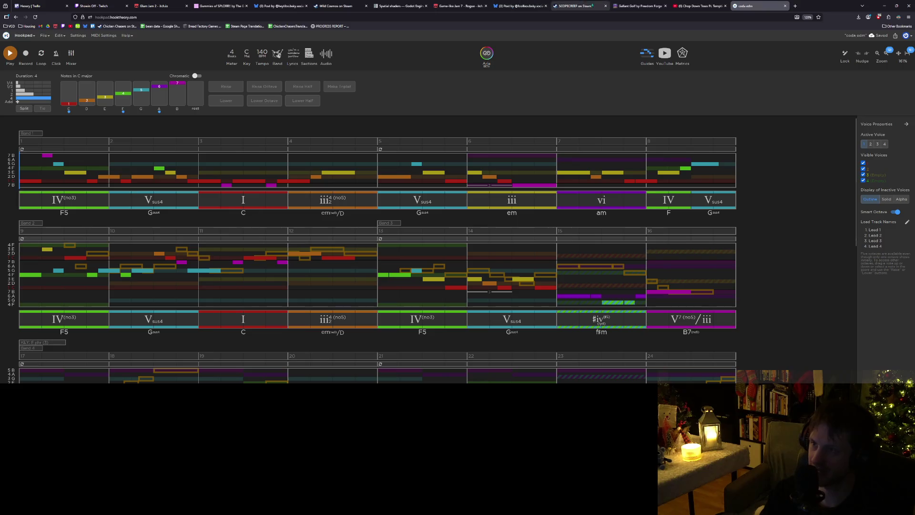
left_click(695, 4)
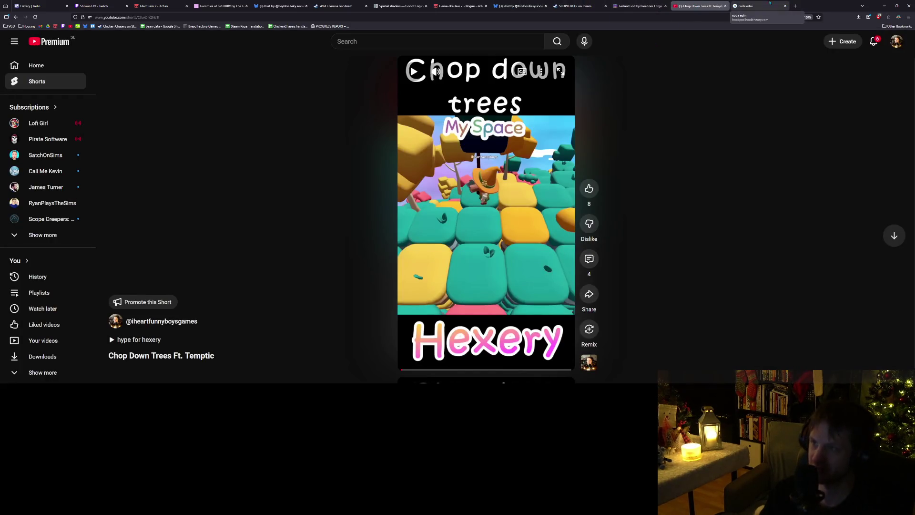
left_click(757, 4)
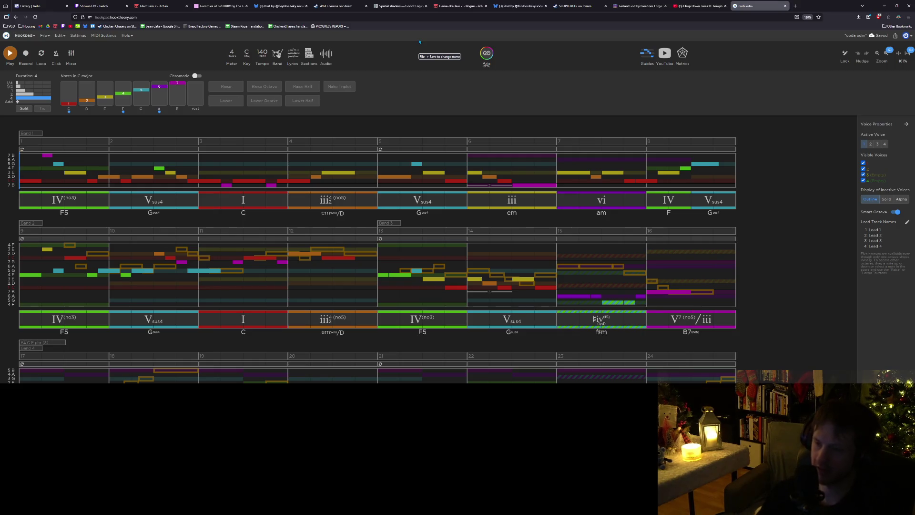
left_click_drag(855, 210, 858, 230)
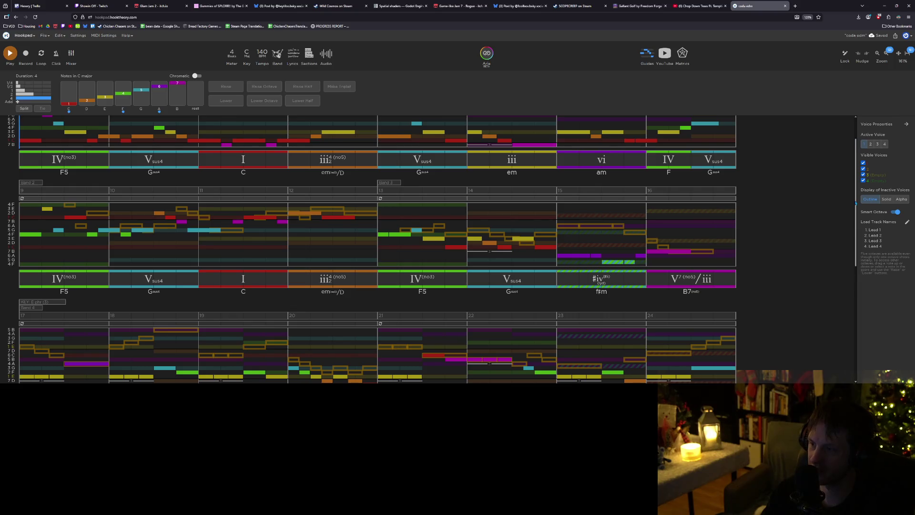
left_click_drag(856, 203, 856, 211)
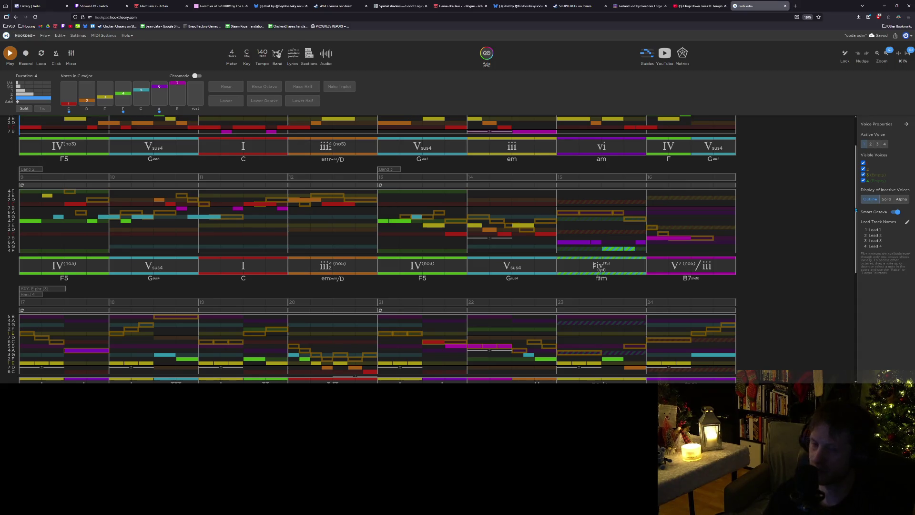
scroll(686, 173, "up", 2)
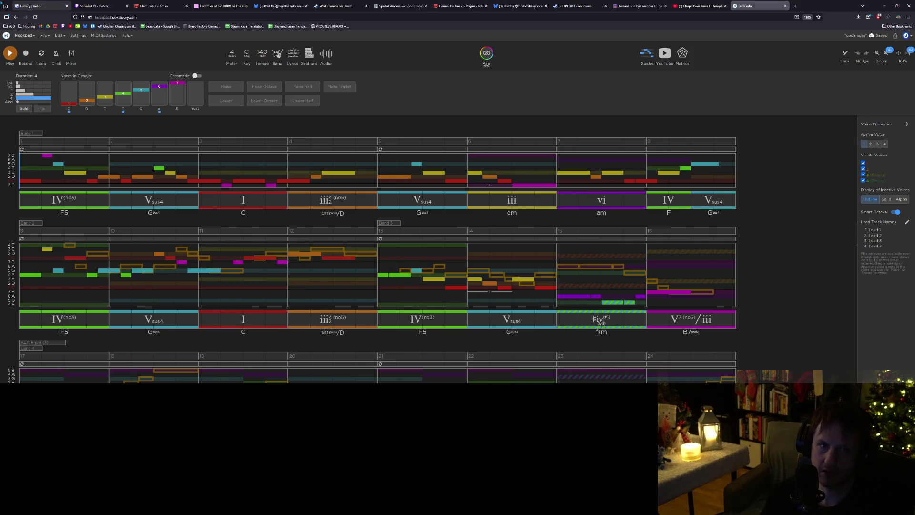
Create a new blank Hookpad project.
left_click(44, 36)
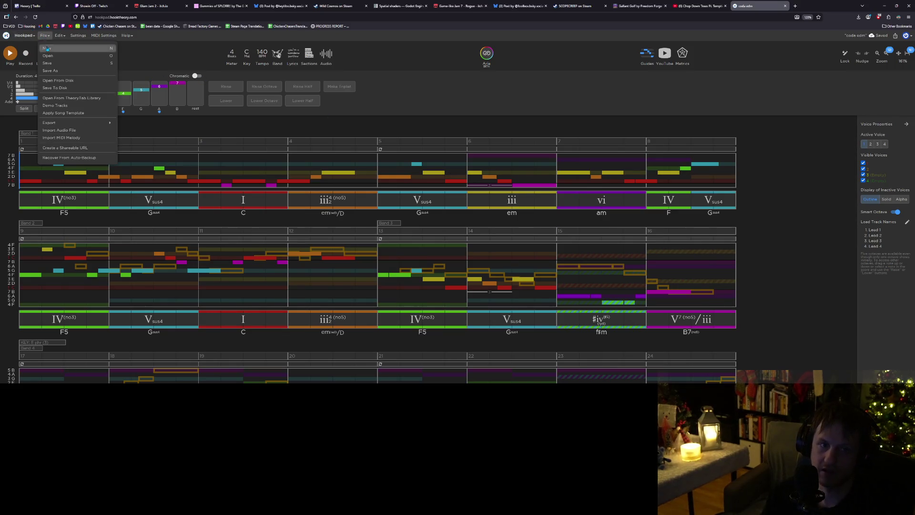
left_click(48, 48)
left_click(449, 98)
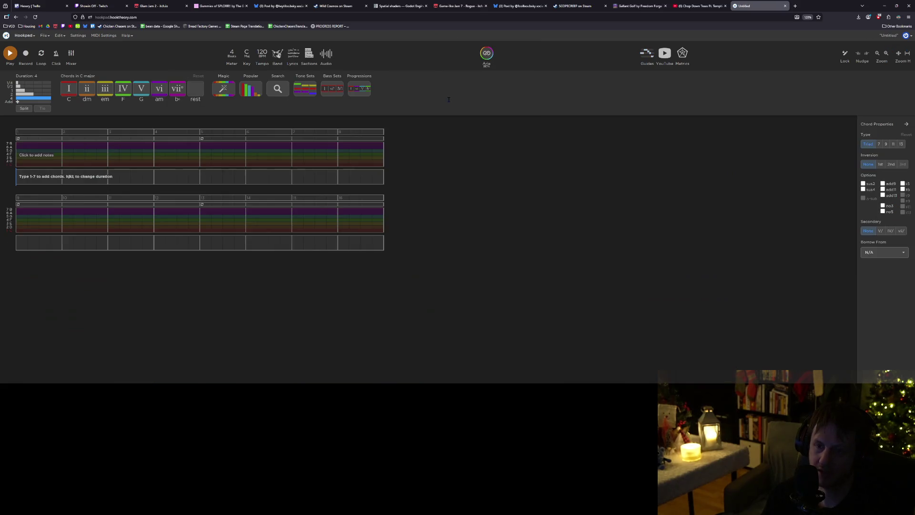
Save the project as 'chop down trees REMIX final final vers3'.
left_click(45, 37)
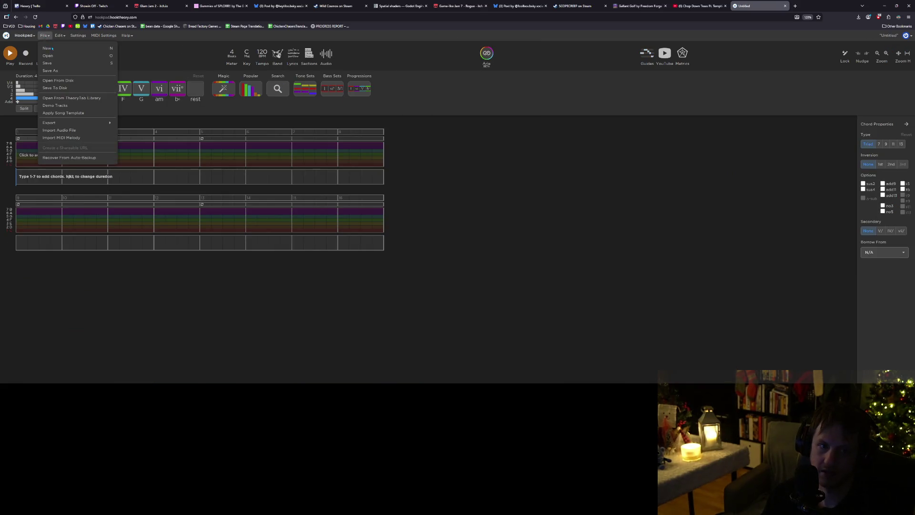
left_click(50, 71)
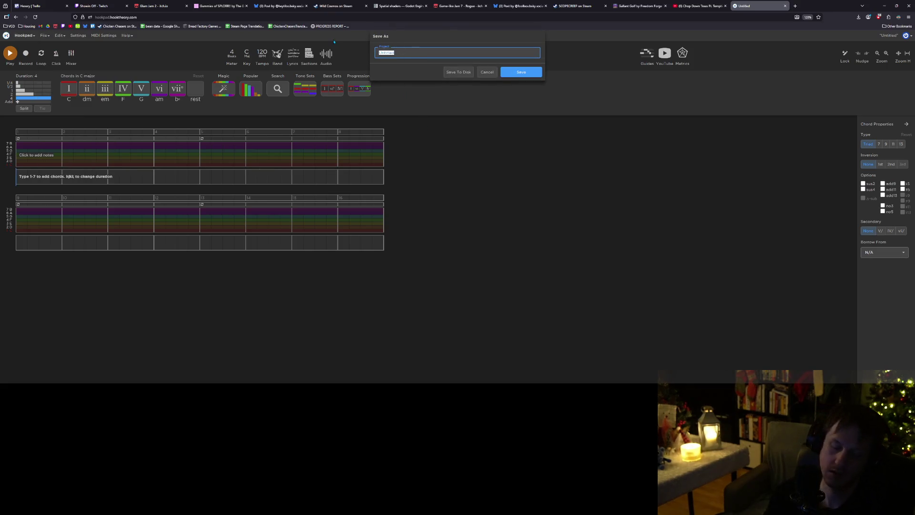
type("chop down trees")
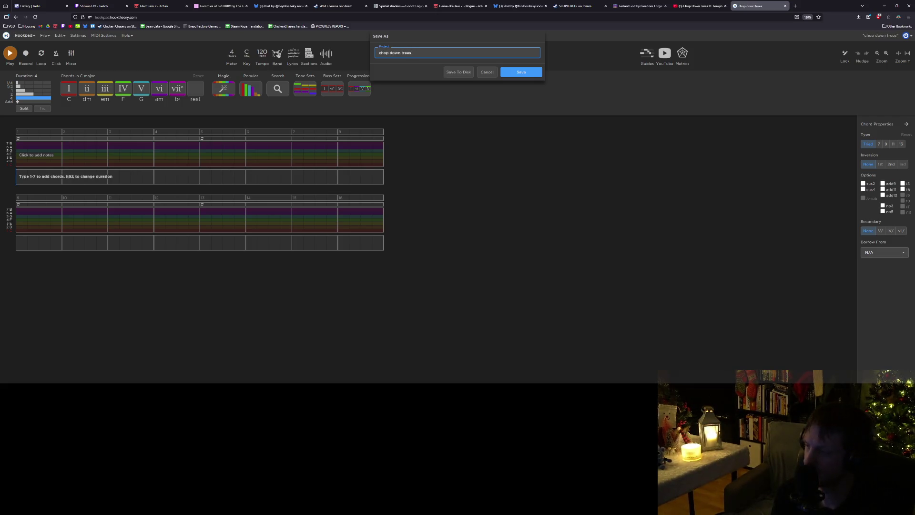
type(" REMIX")
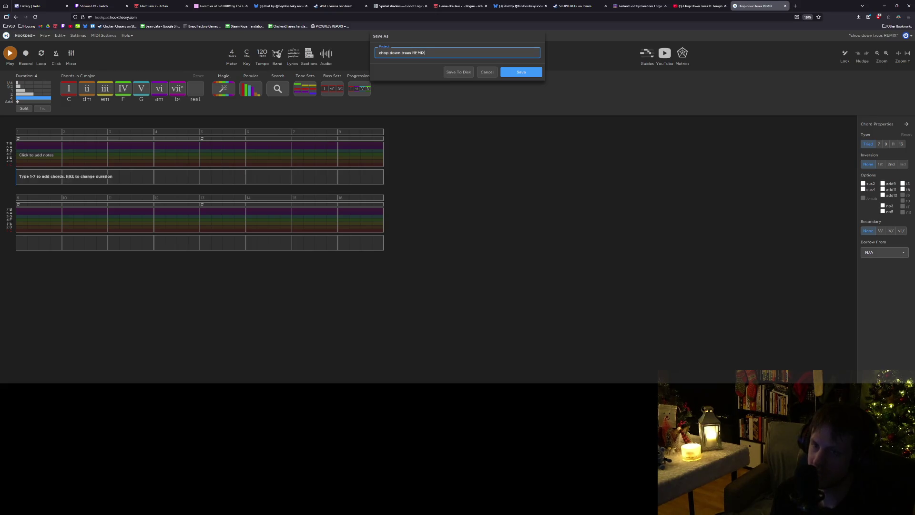
type(" final fina")
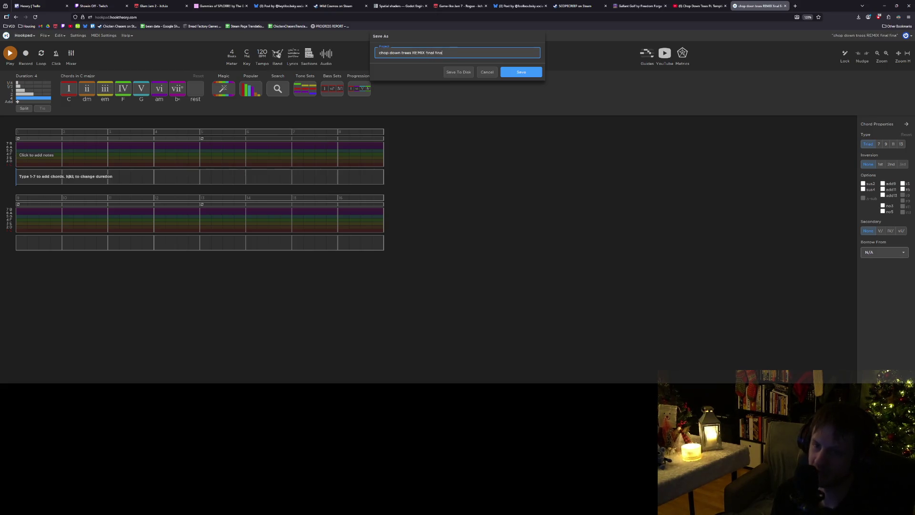
type("l vers3")
key("Return")
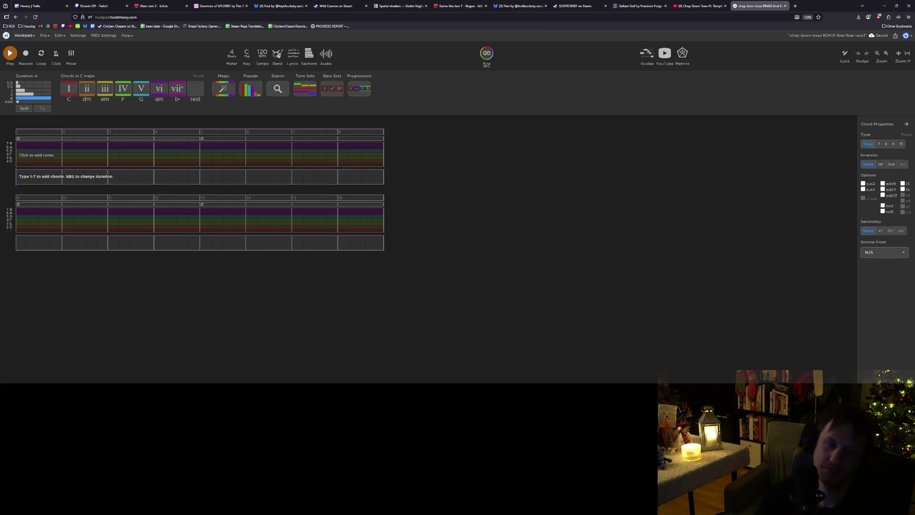
key("Tab")
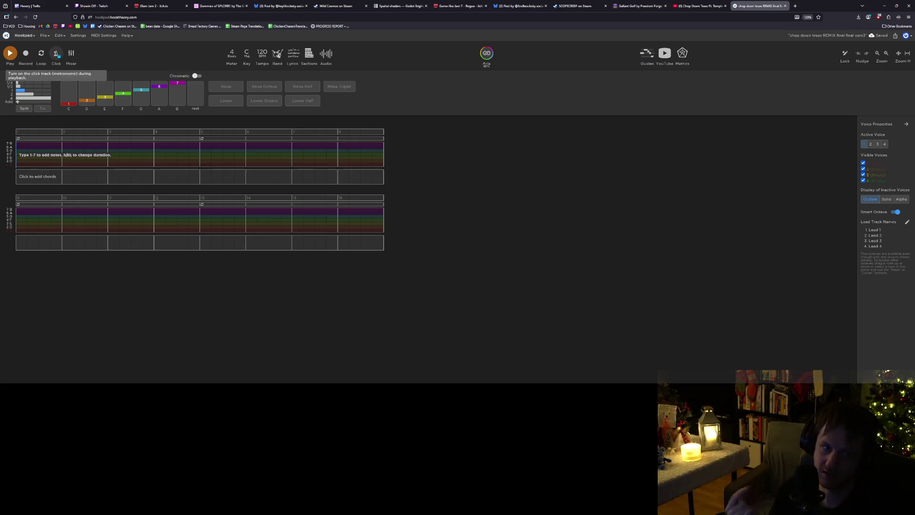
Turn on the metronome click and test it with a brief playback.
left_click(57, 54)
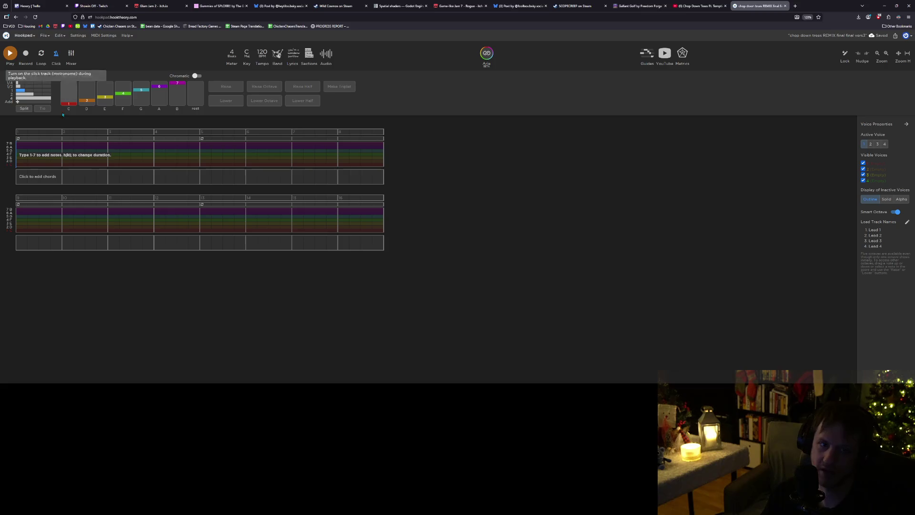
key("space")
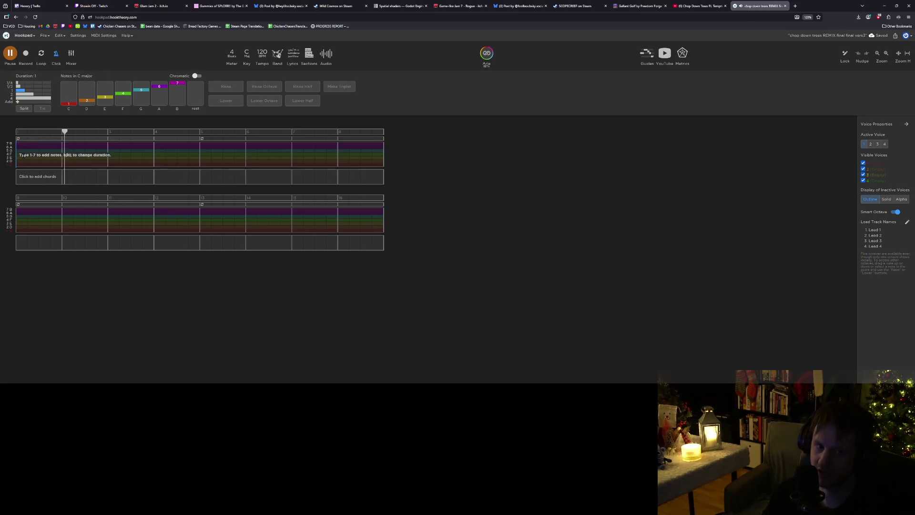
key("space")
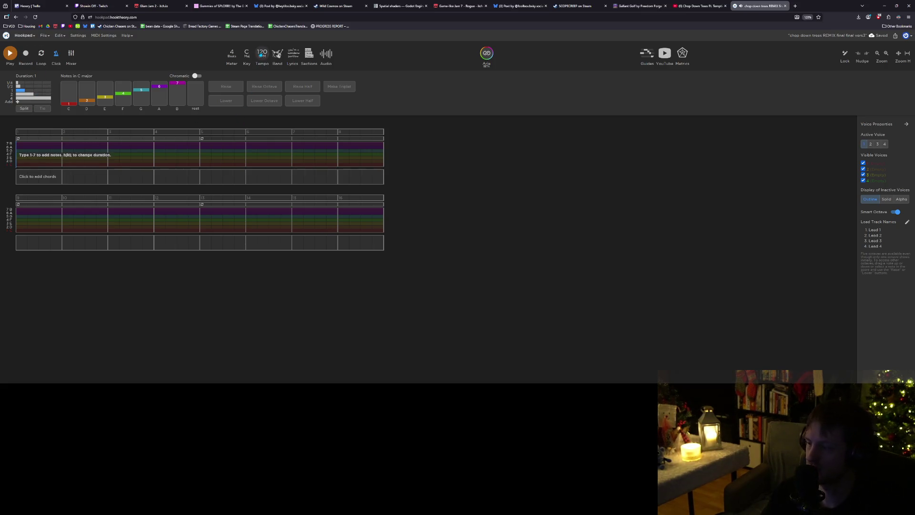
Tap in a tempo, nudge it to 144 BPM, and preview playback.
left_click(261, 56)
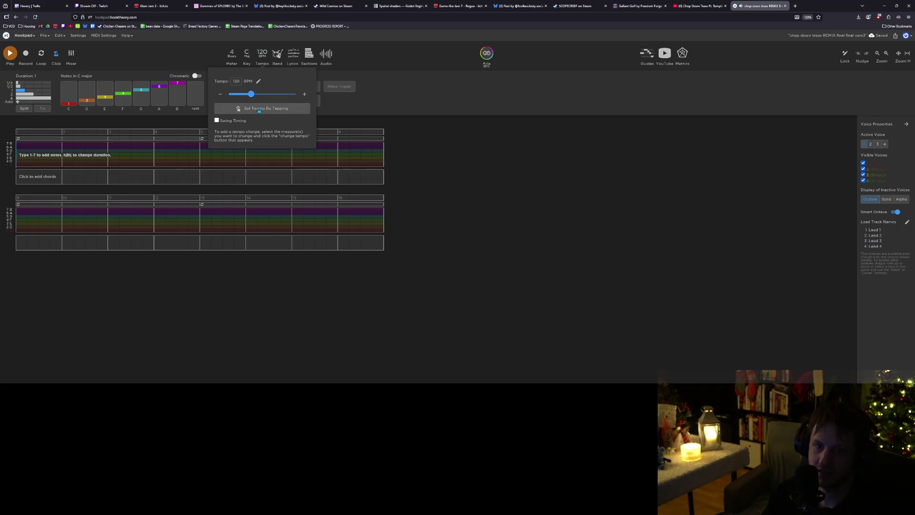
left_click(259, 109)
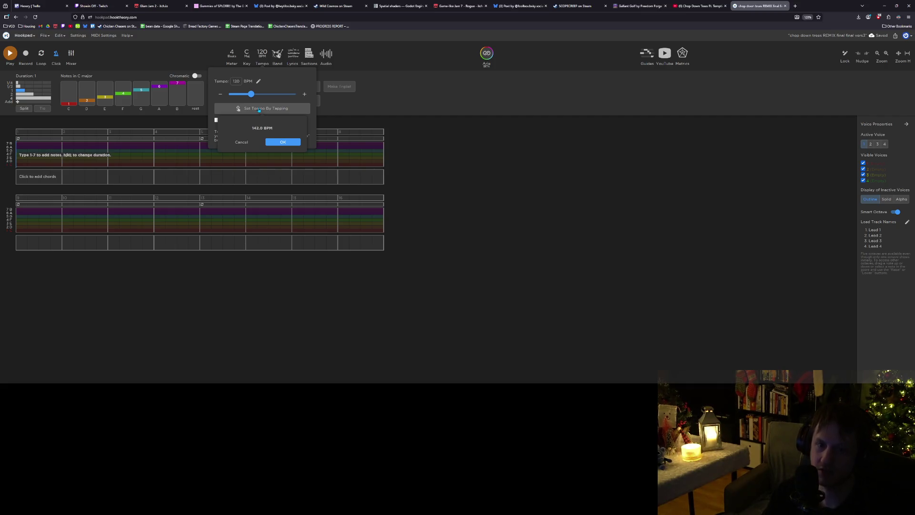
key("q")
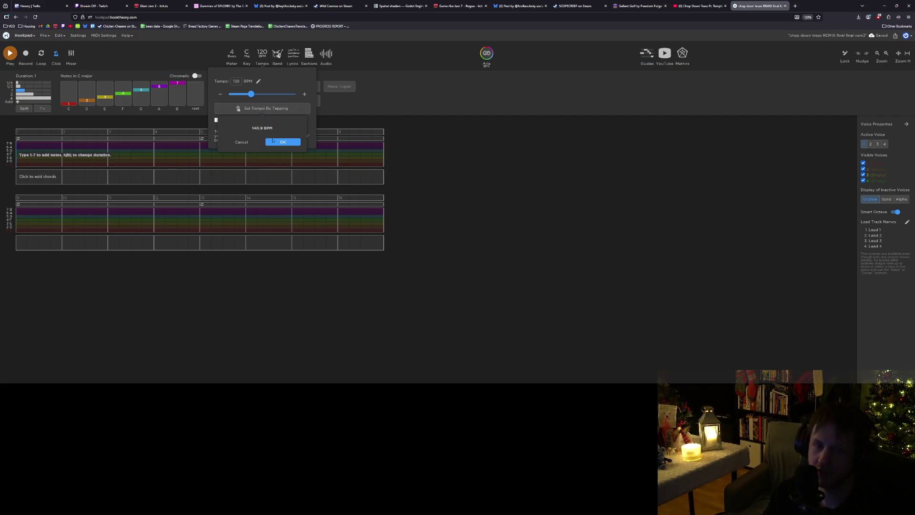
key("q")
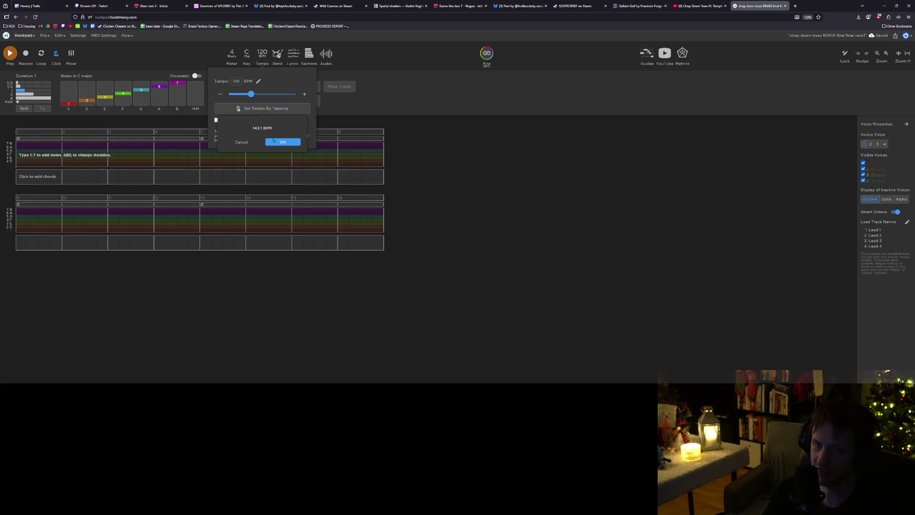
left_click(283, 141)
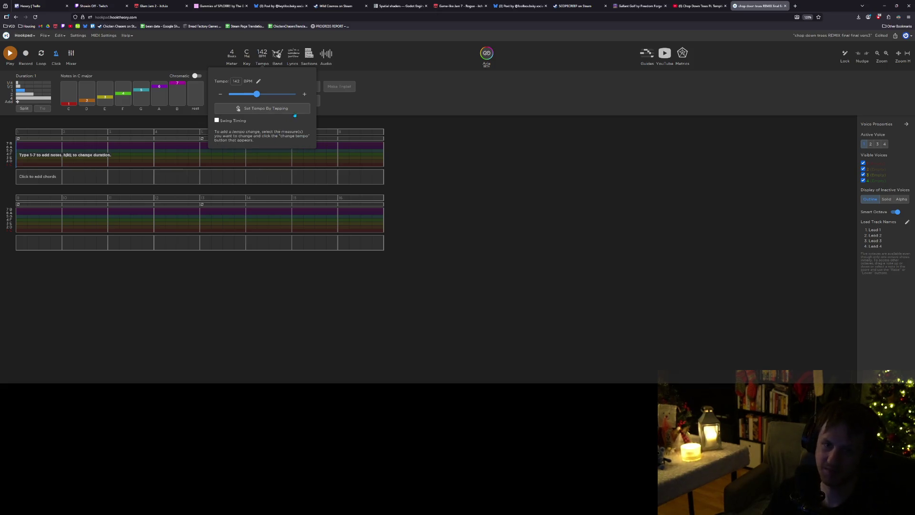
left_click(303, 94)
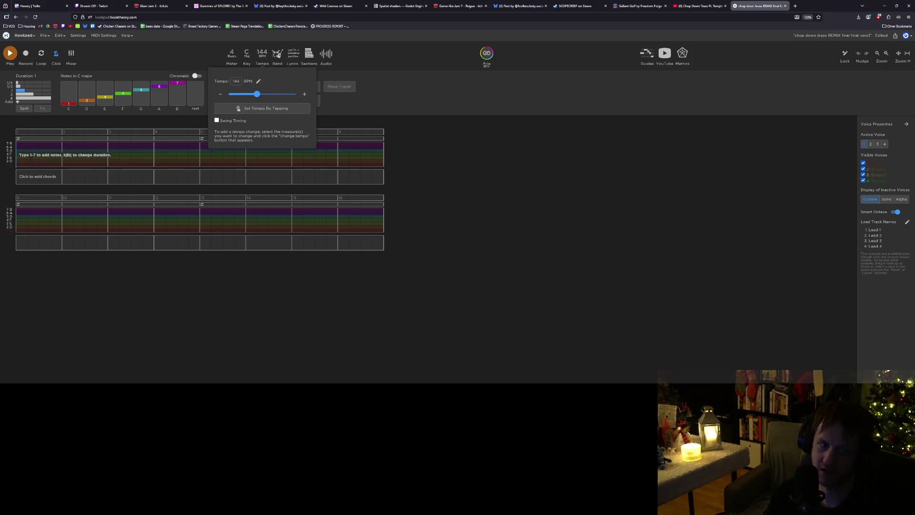
left_click(20, 159)
key("space")
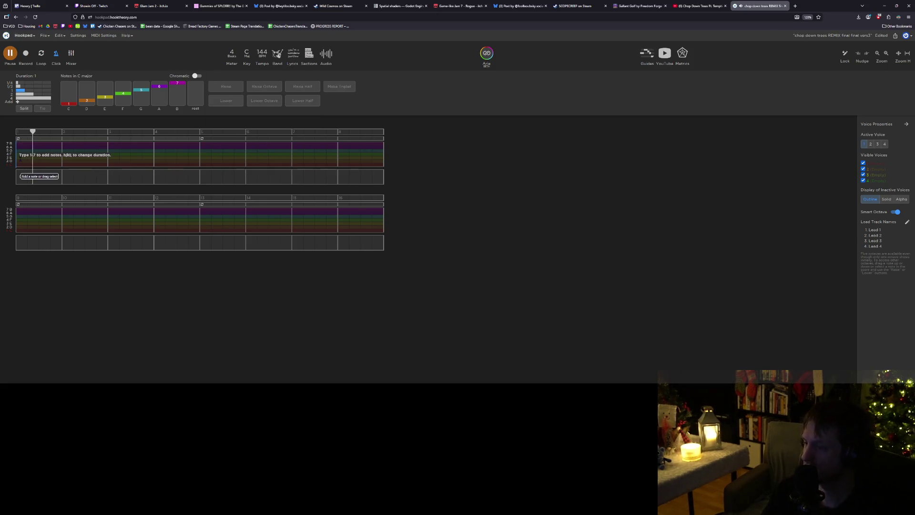
key("space")
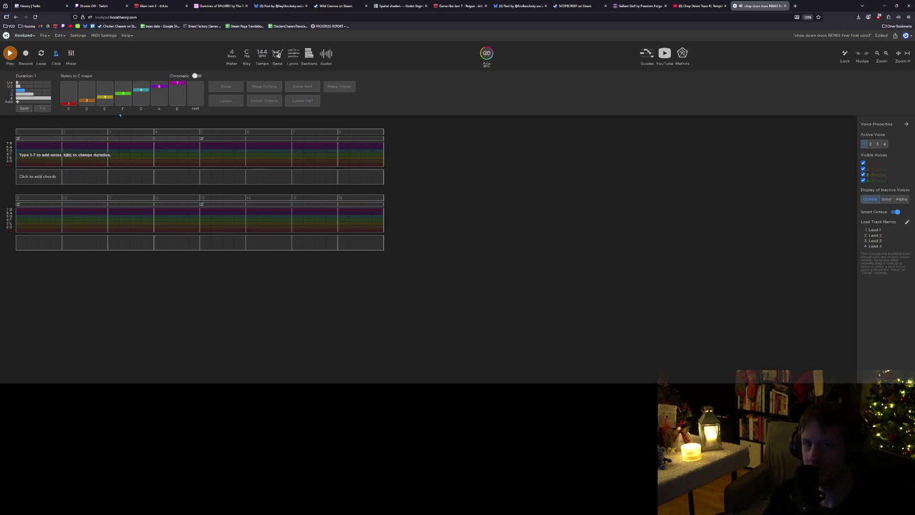
Raise the tempo to 150 BPM and enter a C note at the start of bar 1.
left_click(262, 53)
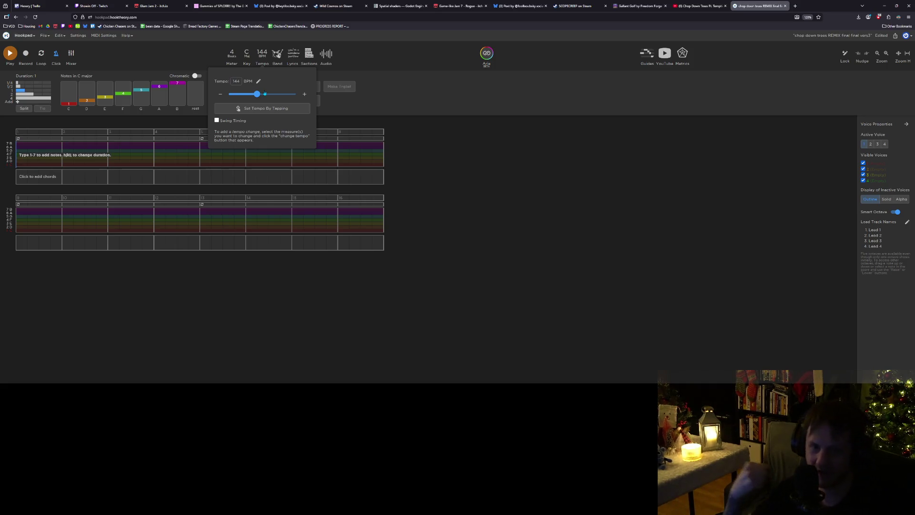
left_click_drag(259, 96, 260, 95)
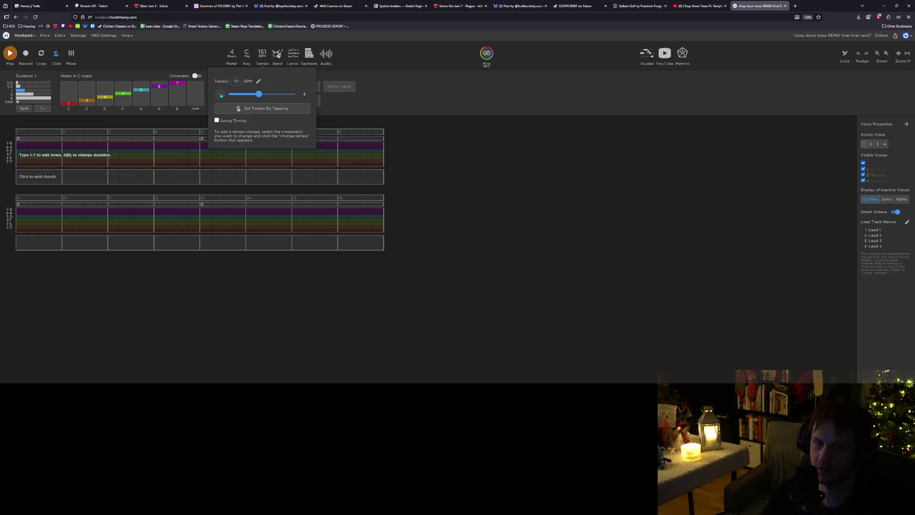
key("Escape")
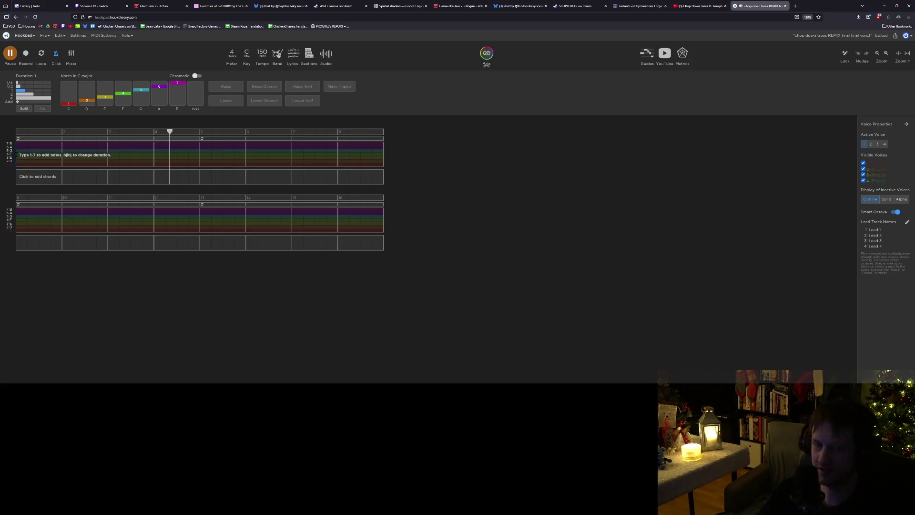
key("space")
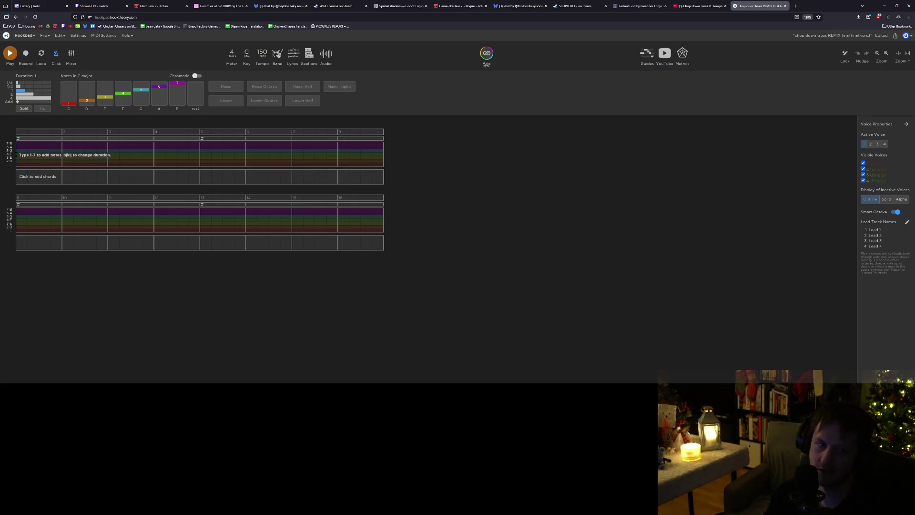
key("1")
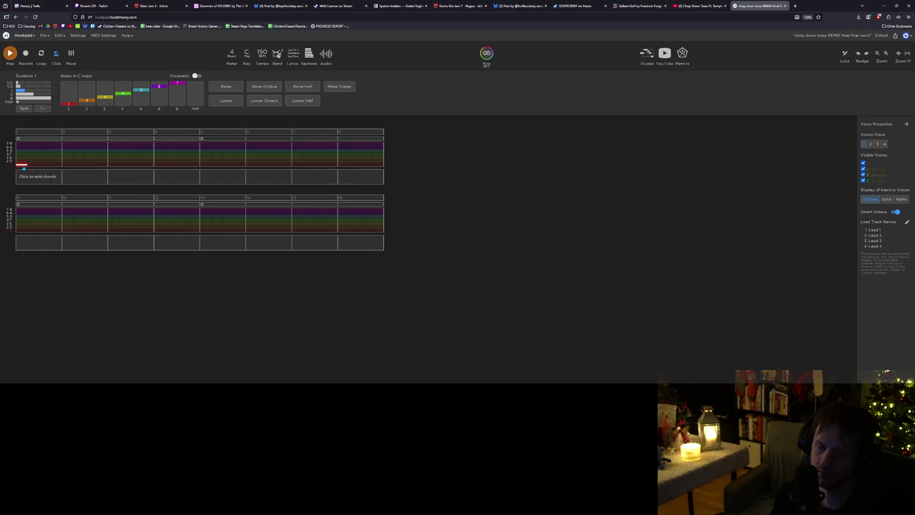
Move the first note up an octave to a high C.
key("ctrl+Up")
key("Down")
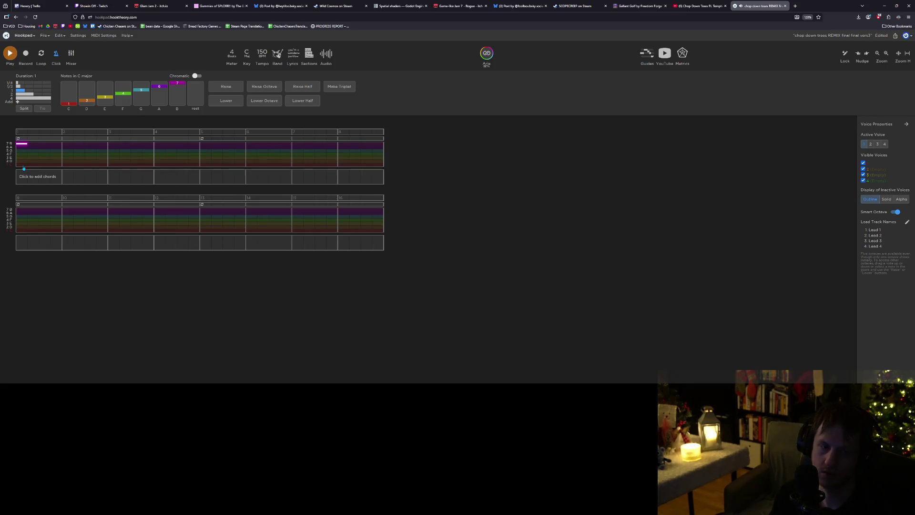
key("Up")
key("Down")
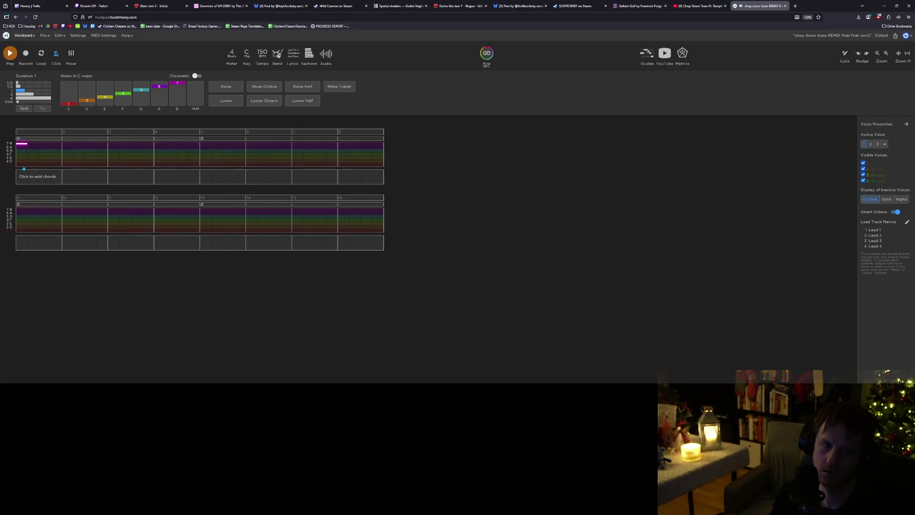
key("Up")
key("Escape")
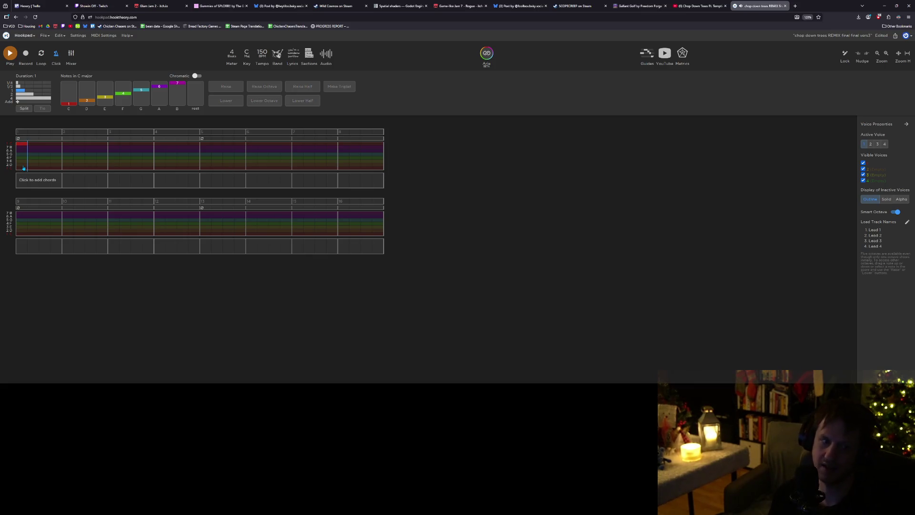
Add a G and another C in bar 1, shortening the C to 0.75 beats.
key("5")
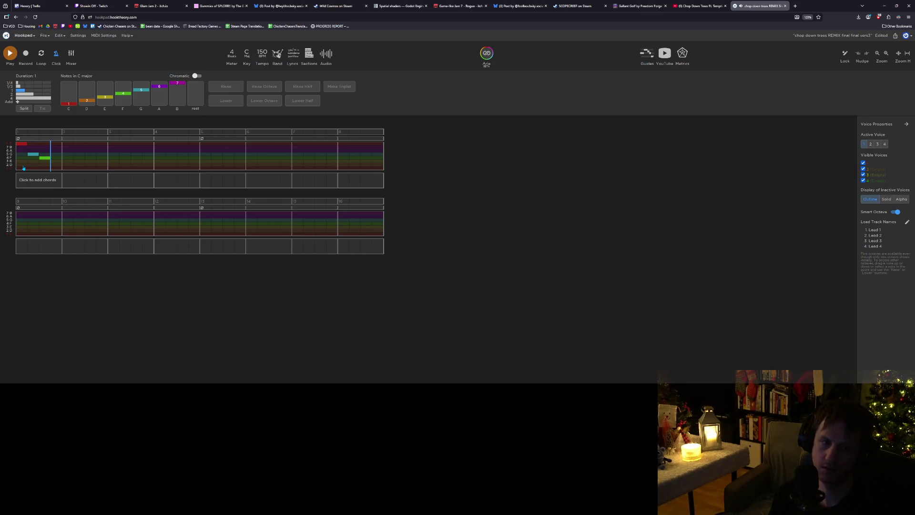
key("BackSpace")
key("1")
key("1")
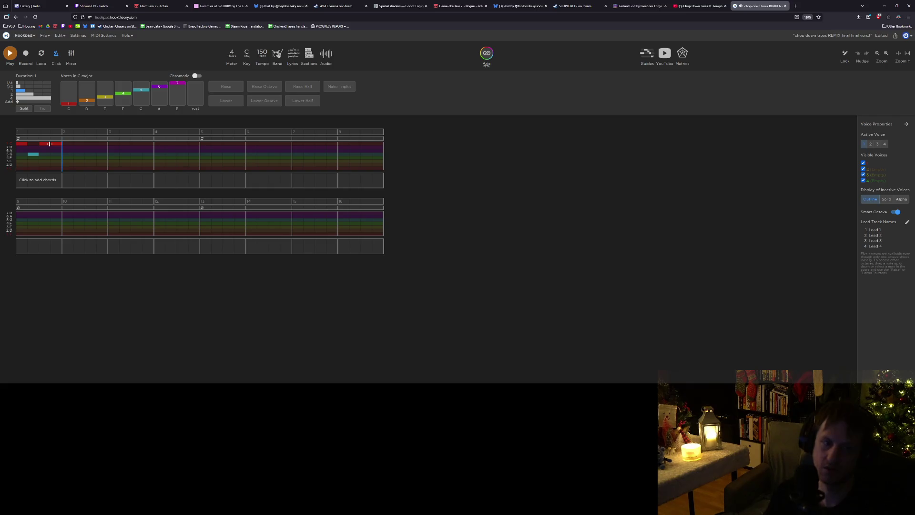
left_click_drag(61, 144, 55, 143)
key("ctrl+c")
key("Escape")
Paste a G at the start of bar 2, add a two-beat C, and play it back.
left_click(62, 155)
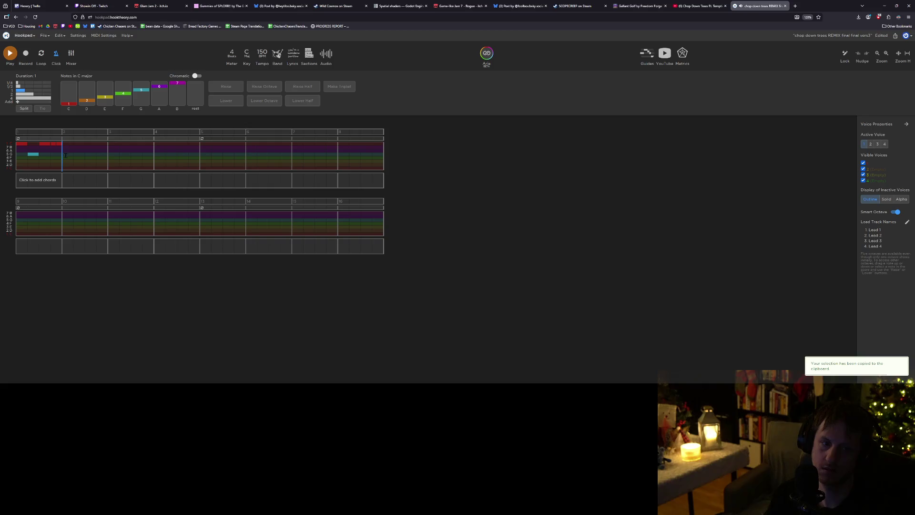
key("m")
key("m")
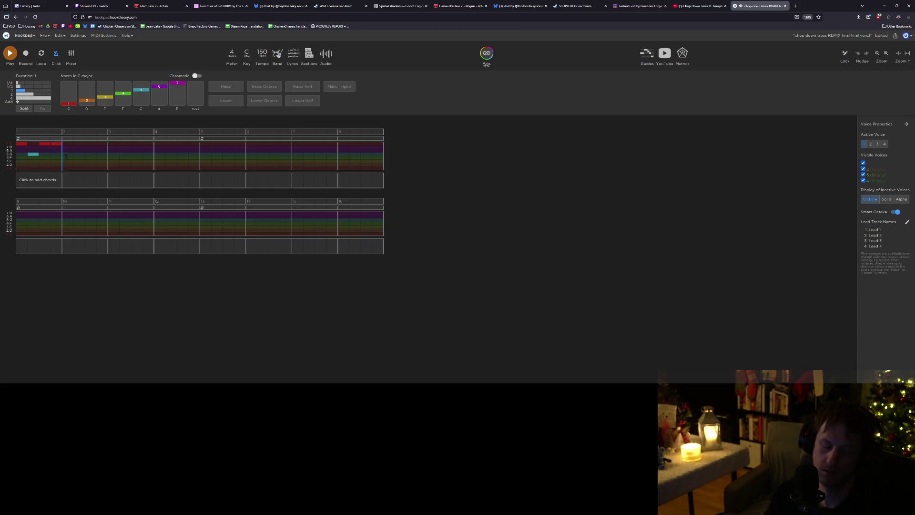
key("ctrl+v")
left_click_drag(80, 145, 95, 145)
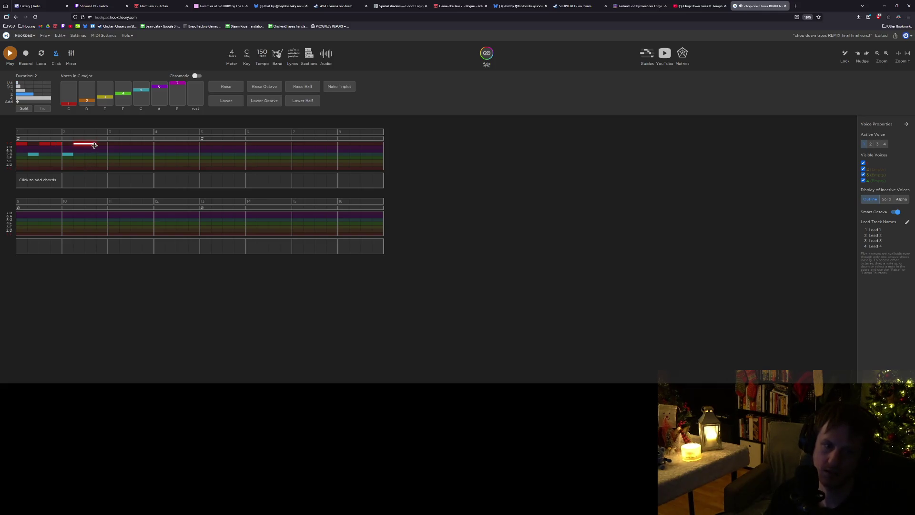
key("space")
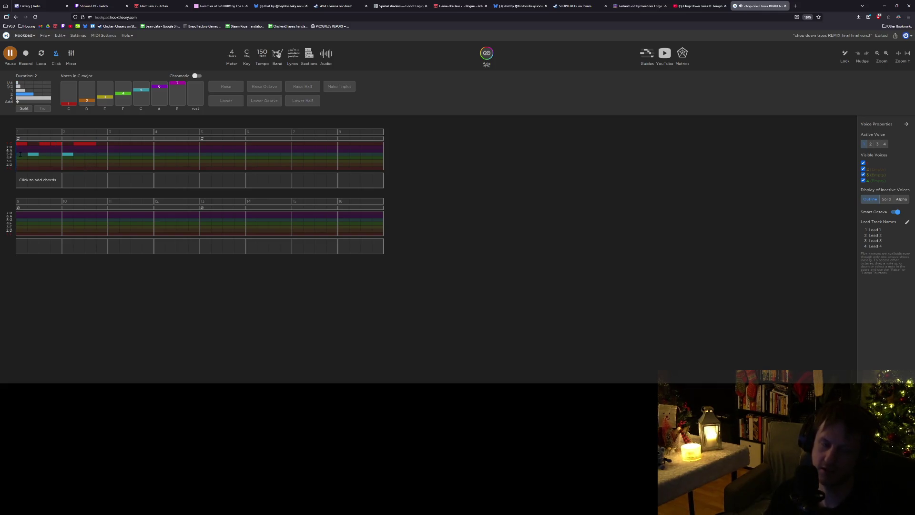
key("space")
Copy notes into bar 2, replay, and shorten the bar 2 C to one beat.
mouse_move(89, 161)
left_mouse_down()
mouse_move(68, 143)
mouse_move(89, 145)
left_mouse_up()
left_click(80, 144)
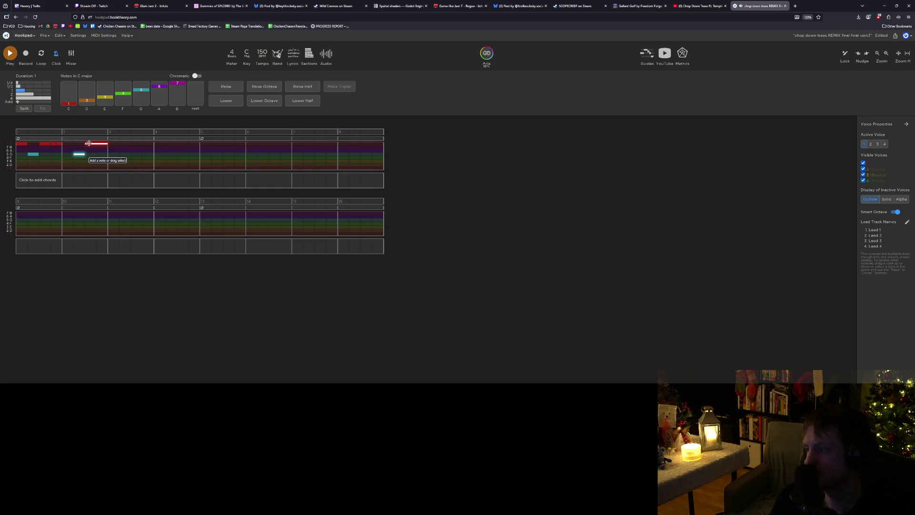
left_click(62, 152)
key("ctrl+c")
left_click(74, 147)
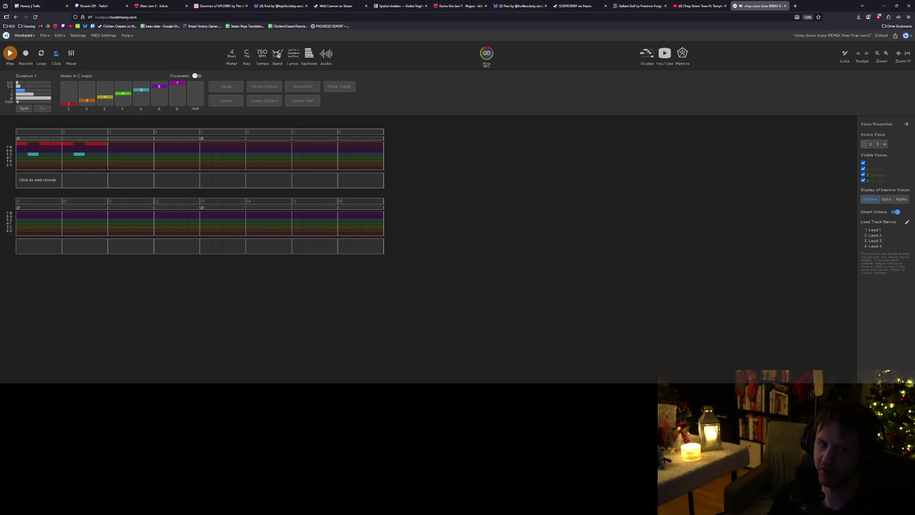
key("space")
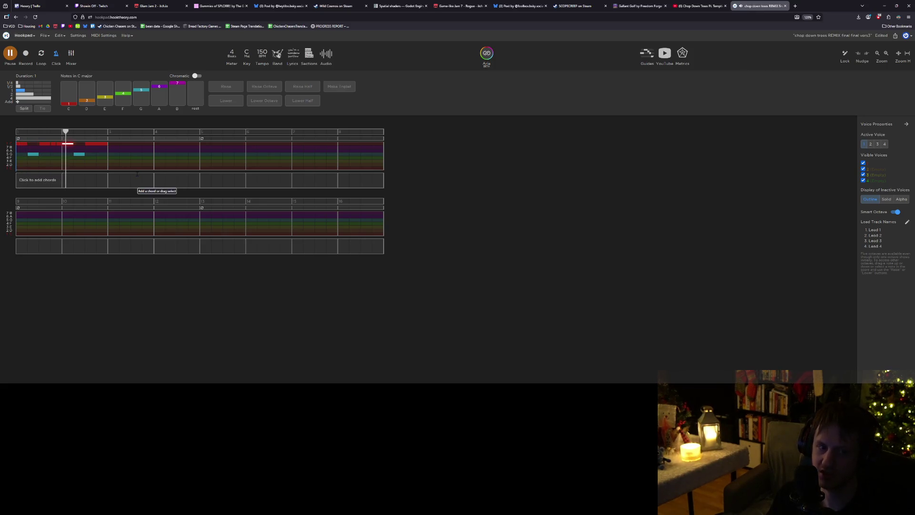
key("space")
left_click(96, 144)
left_click_drag(96, 143, 18, 140)
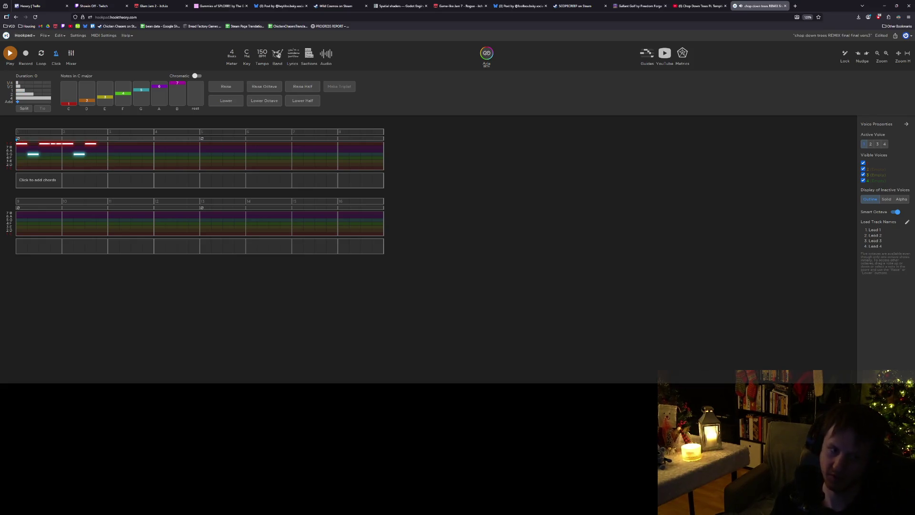
Lower the whole melody by an octave and play it back.
key("ctrl+Down")
key("Escape")
key("space")
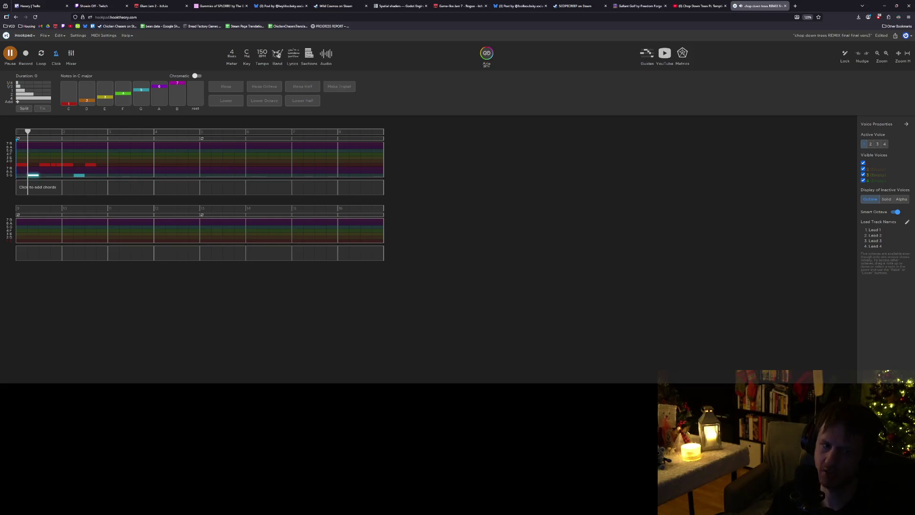
key("space")
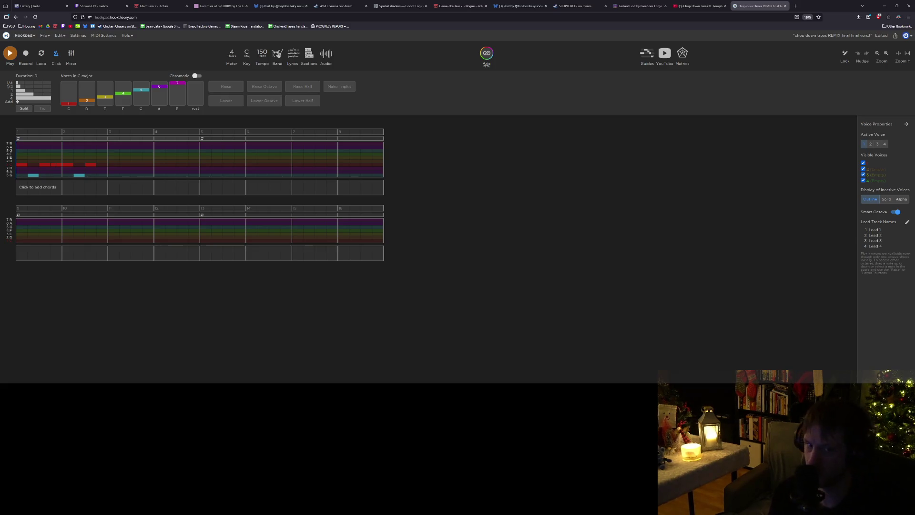
left_click(20, 160)
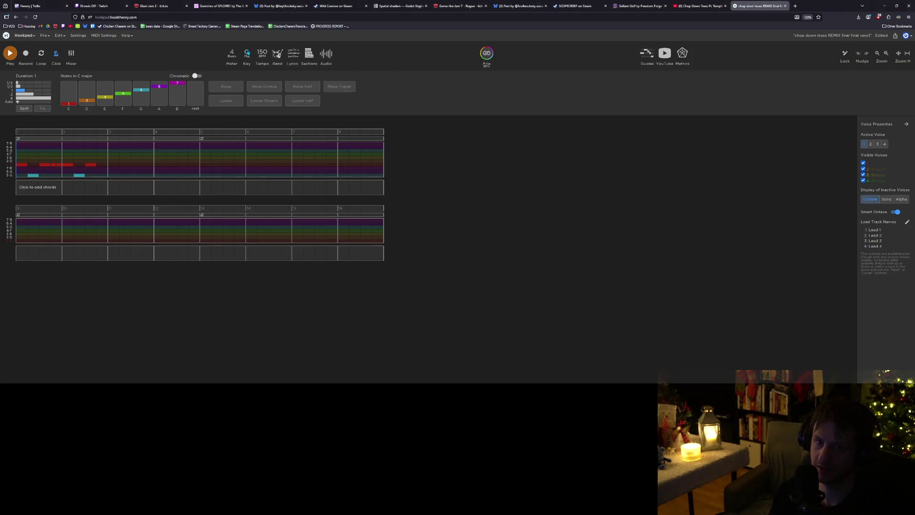
Change the song key from C to E and replay the melody.
left_click(246, 56)
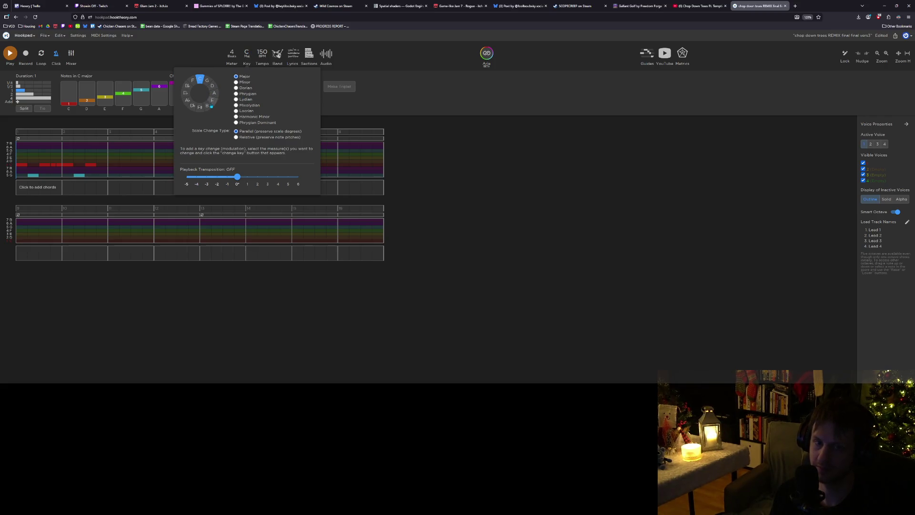
left_click(212, 104)
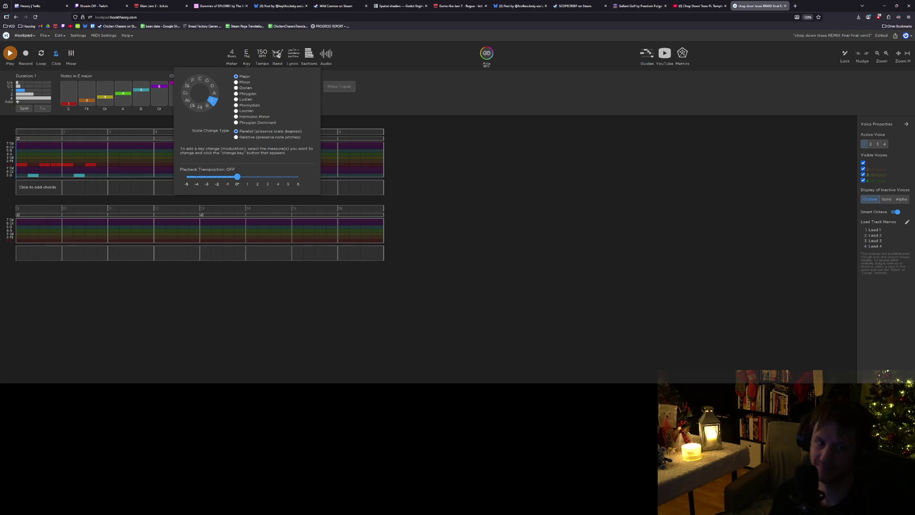
left_click(23, 159)
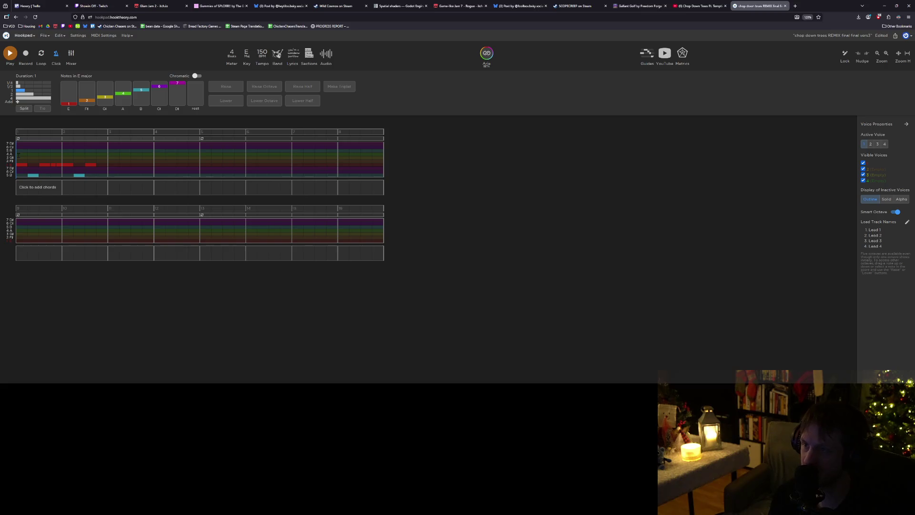
key("space")
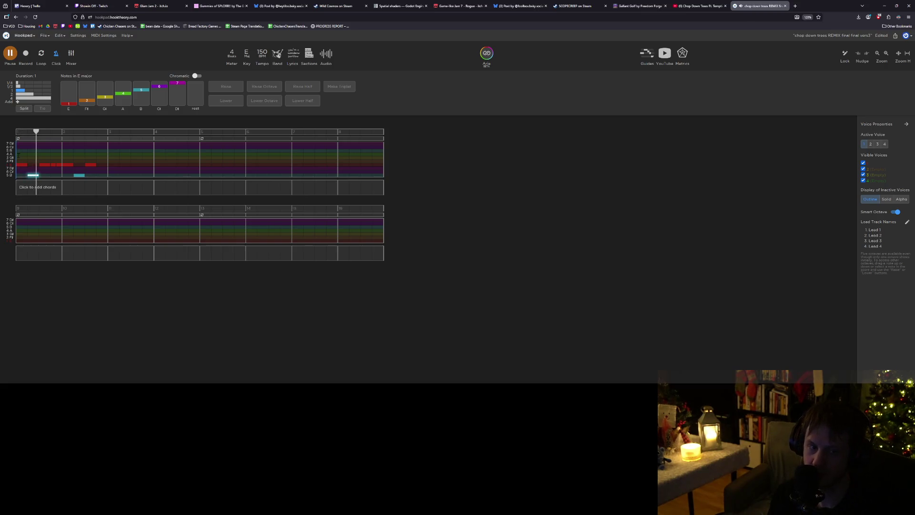
key("space")
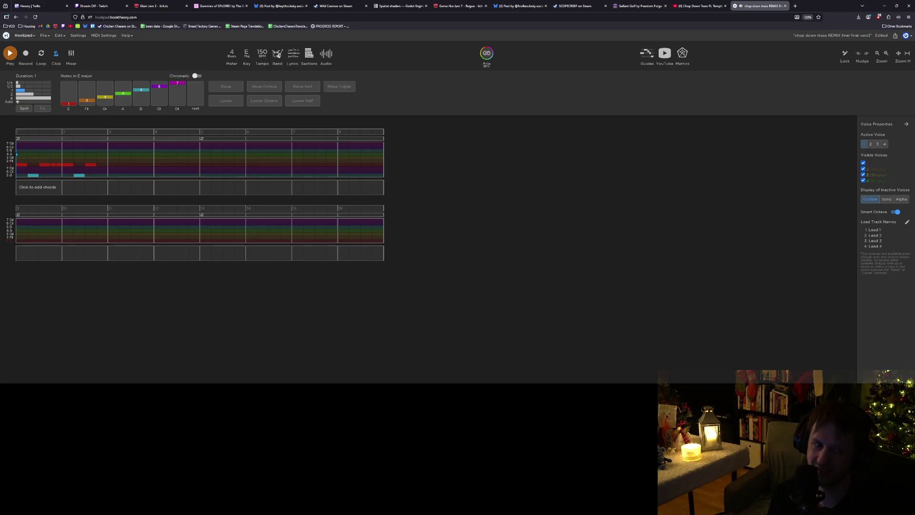
key("space")
key("space")
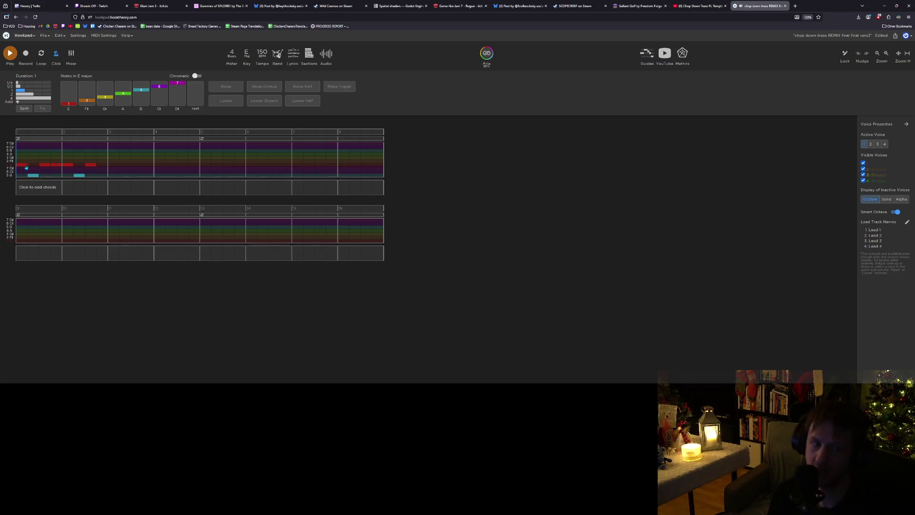
left_click(44, 167)
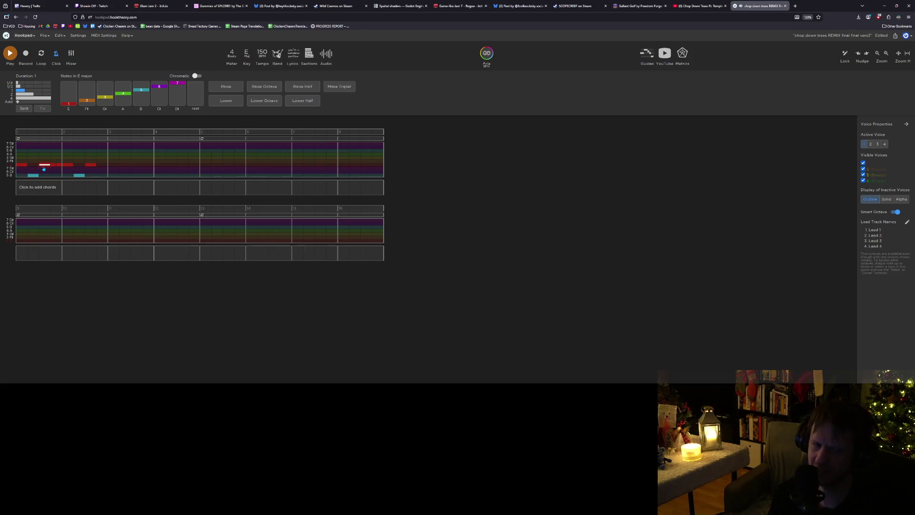
left_click_drag(43, 168, 43, 167)
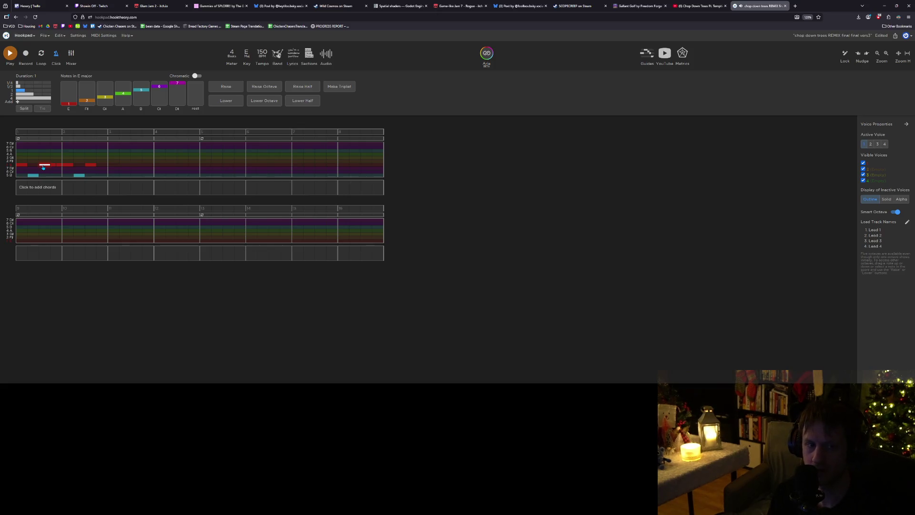
key("Left")
left_click(33, 176)
left_click(47, 166)
key("Escape")
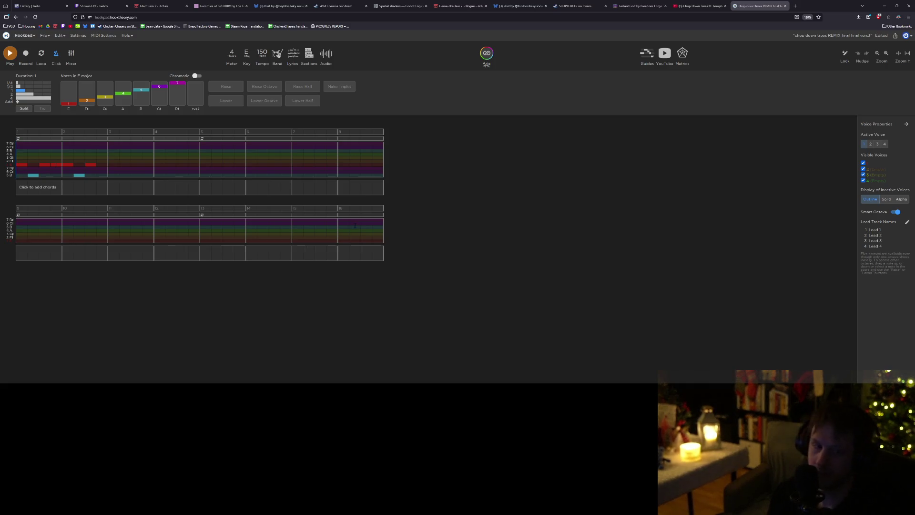
left_click(28, 157)
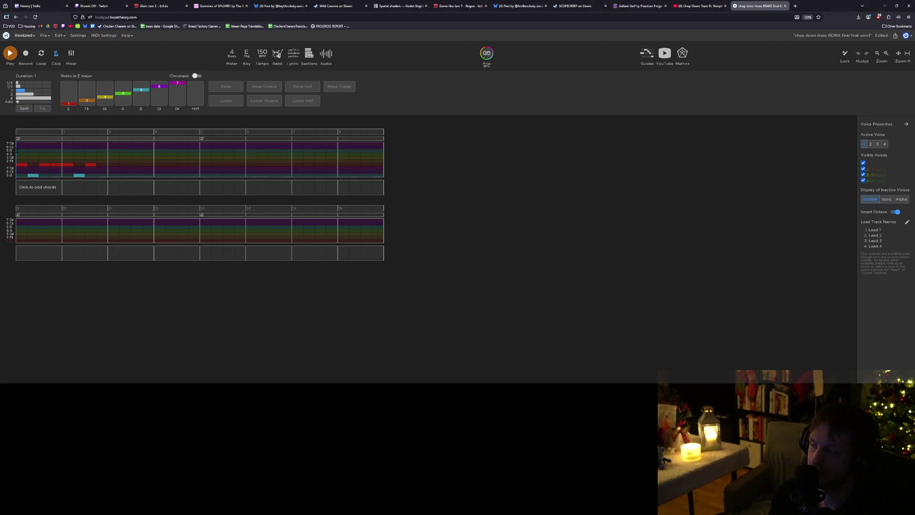
key("Left")
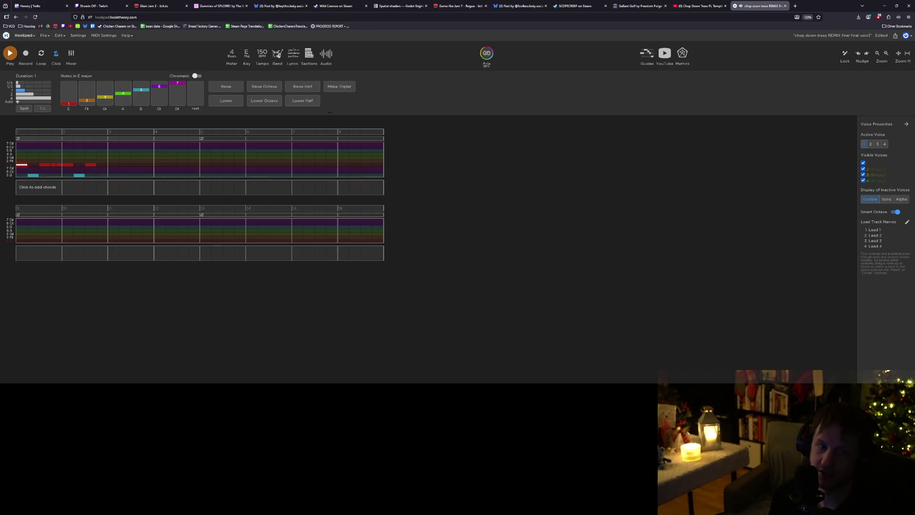
Open the lyrics panel and undo back to the E Phrygian melody with lyrics.
left_click(293, 53)
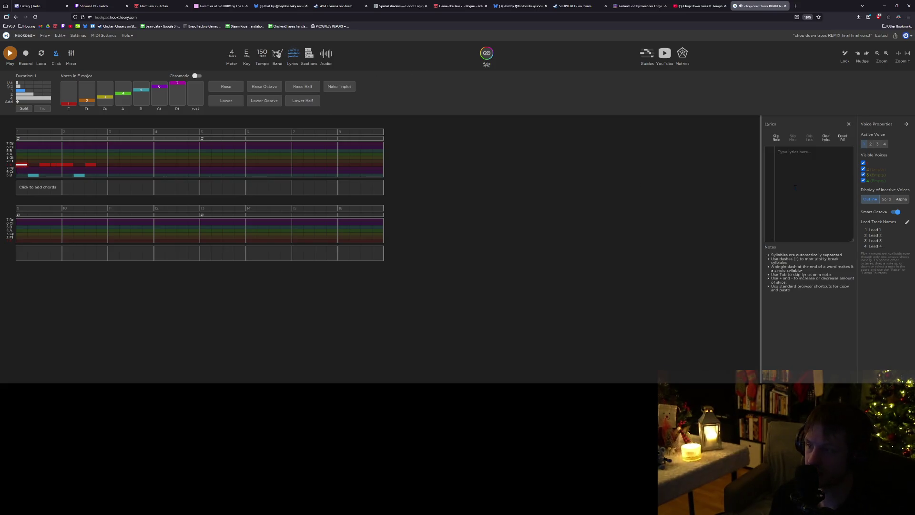
type("cho")
key("ctrl+z")
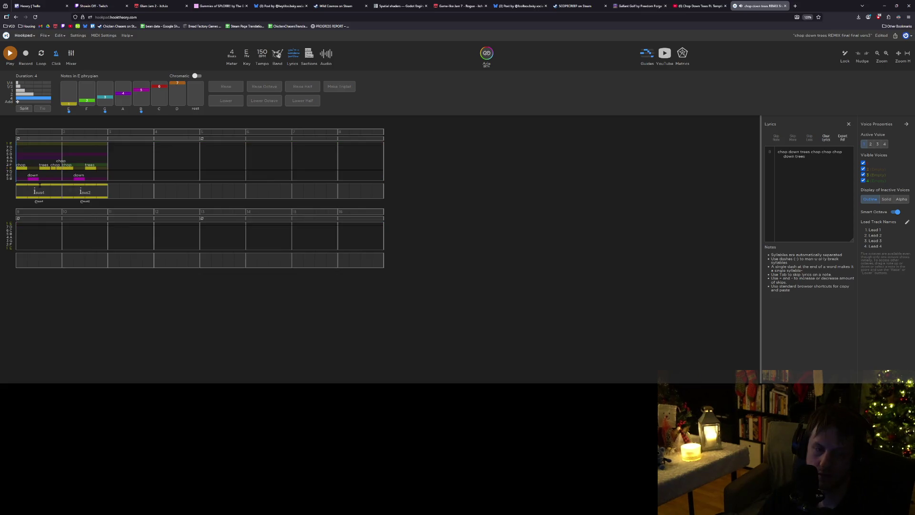
left_click(37, 195)
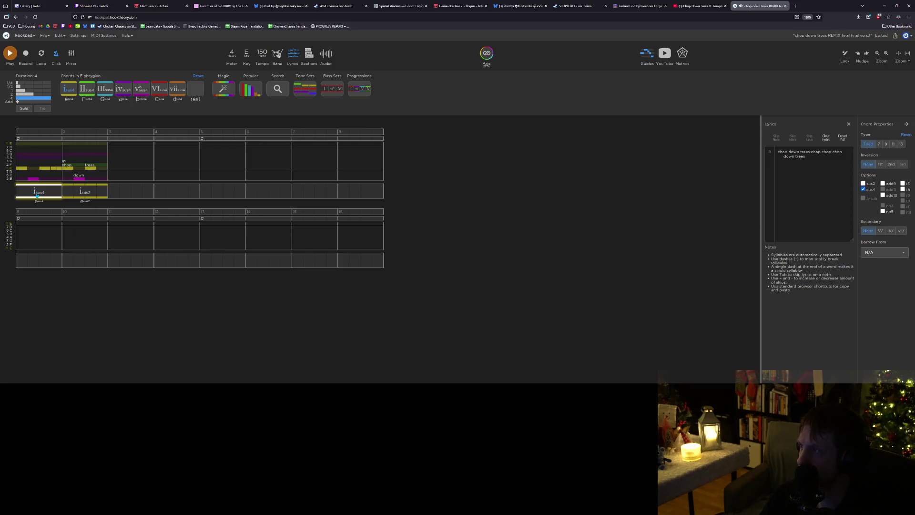
key("ctrl+z")
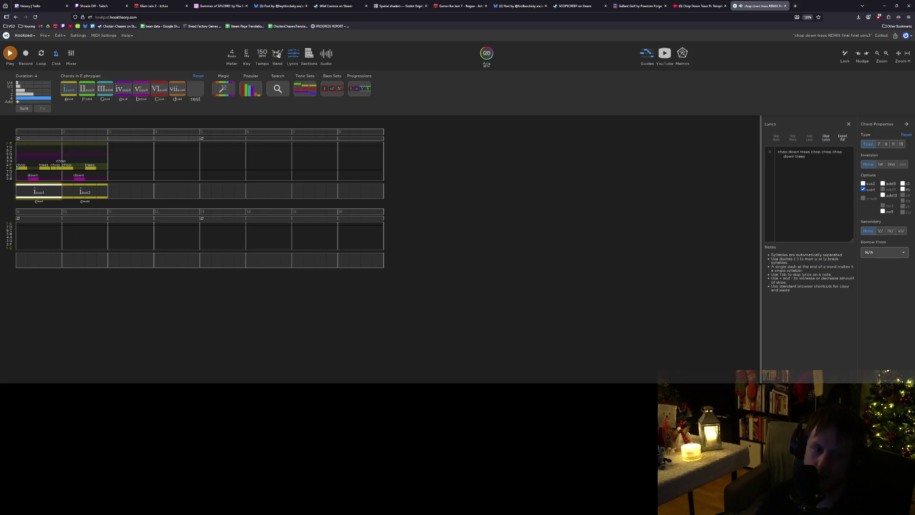
left_click(16, 155)
key("space")
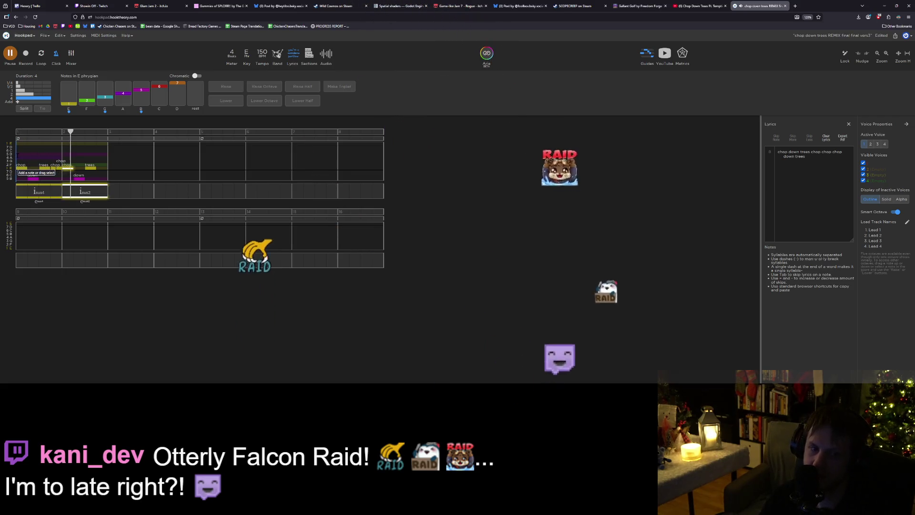
left_click(79, 197)
Remove sus2 from the second chord to make it a plain i (Em), then replay.
left_click(81, 193)
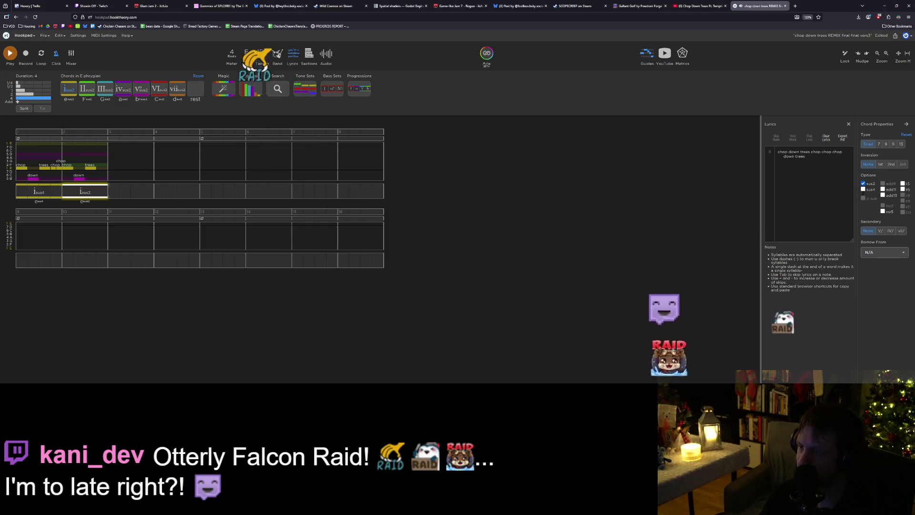
left_click(863, 186)
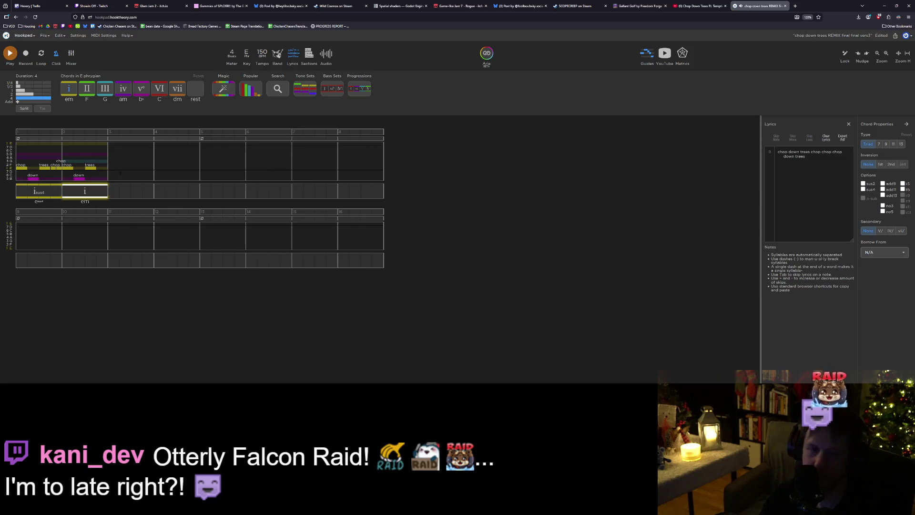
left_click(75, 194)
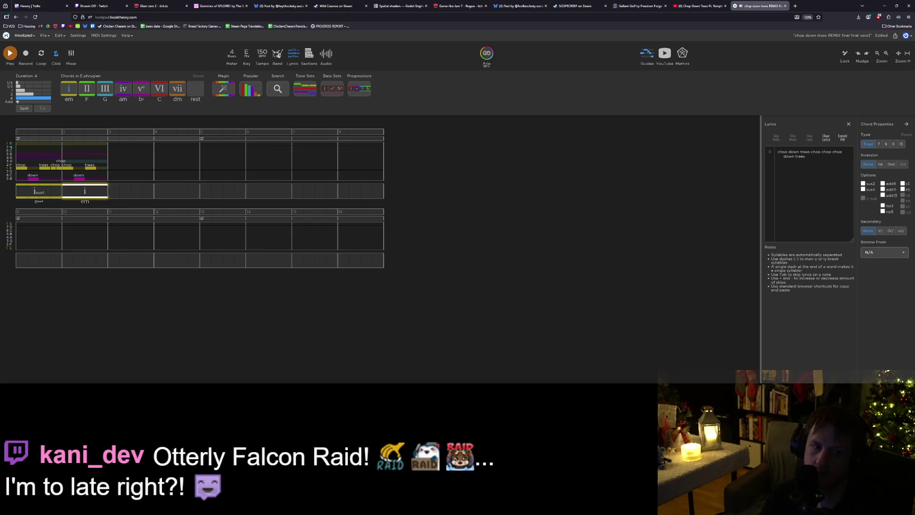
left_click(17, 152)
key("space")
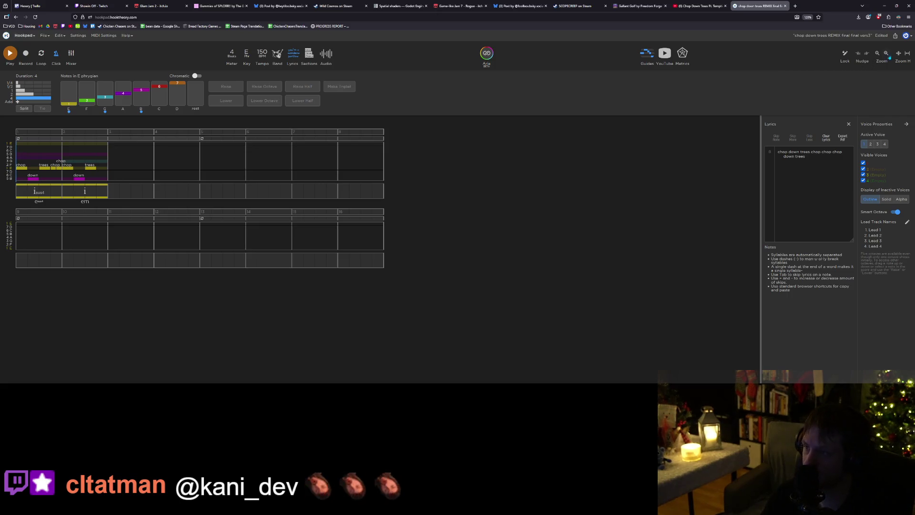
left_click(879, 53)
left_click(879, 52)
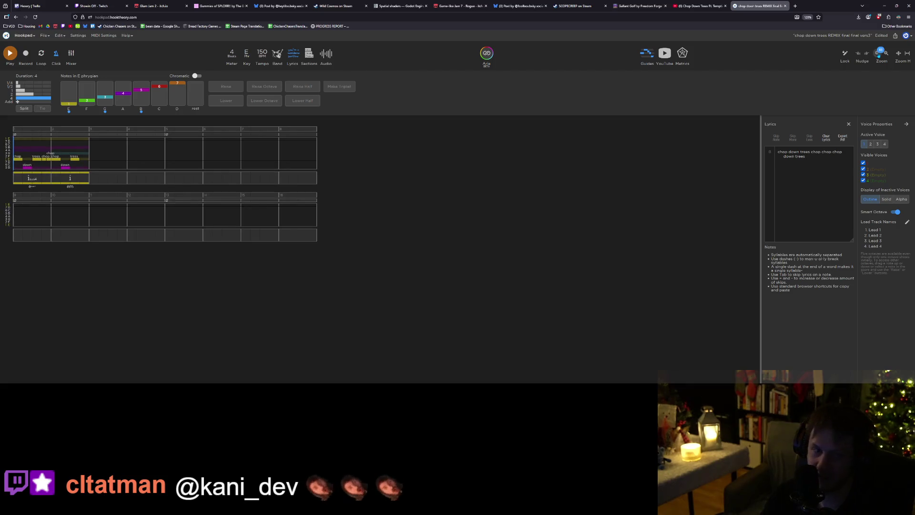
Zoom the score in, close the lyrics panel, replay bars 1–2, and select the melody notes.
left_click(887, 56)
left_click(886, 56)
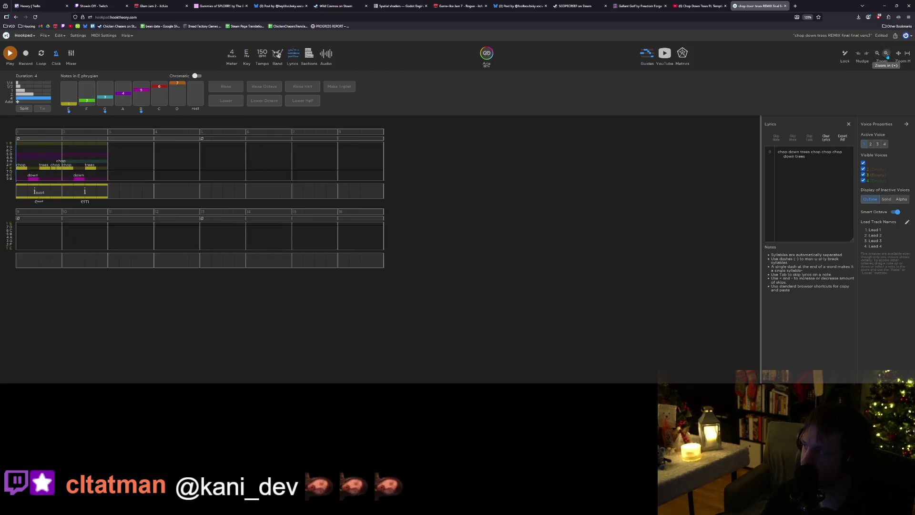
left_click(887, 55)
left_click(886, 55)
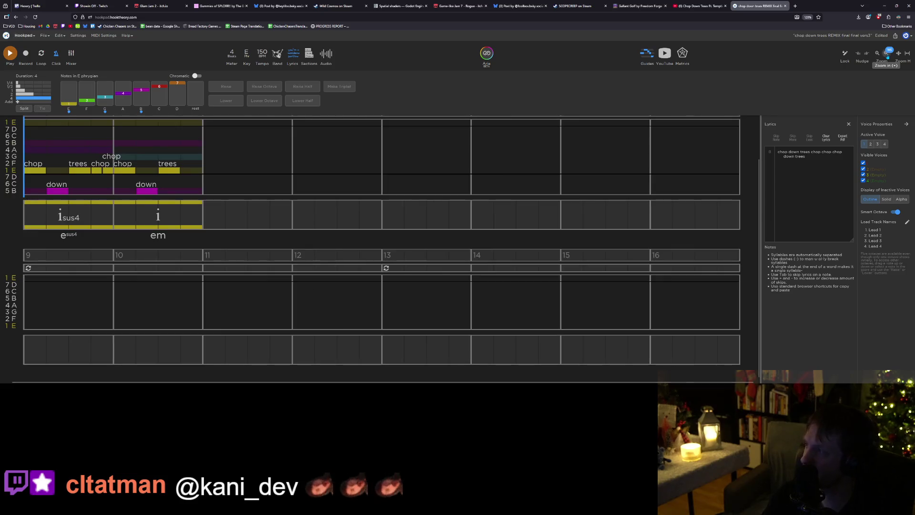
left_click(887, 55)
scroll(711, 168, "up", 2)
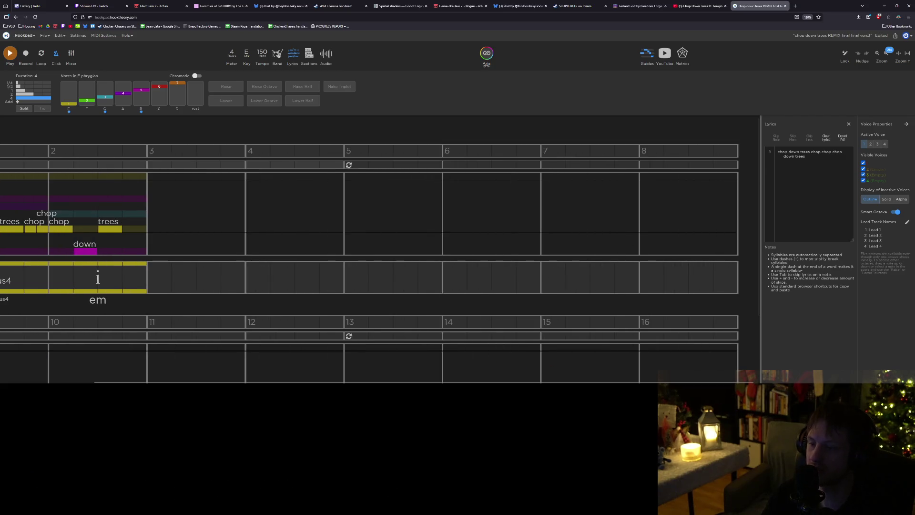
left_click(848, 124)
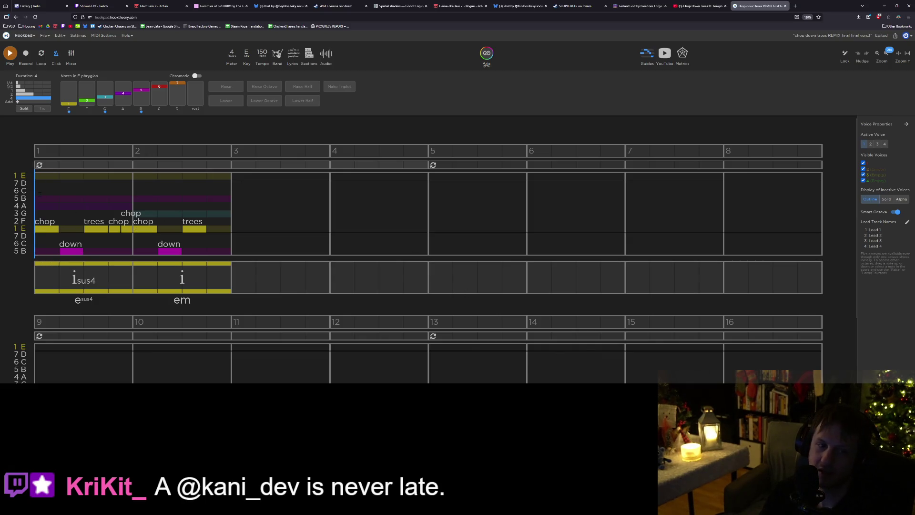
key("space")
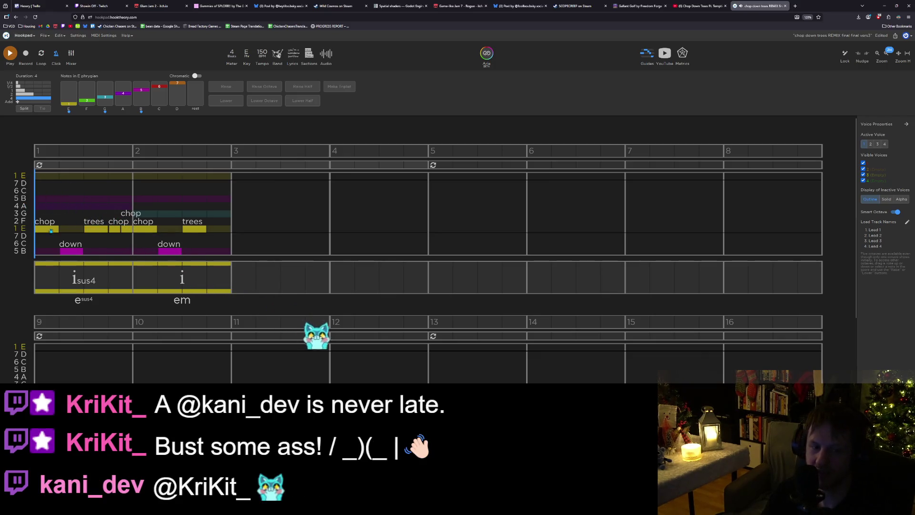
left_click(233, 280)
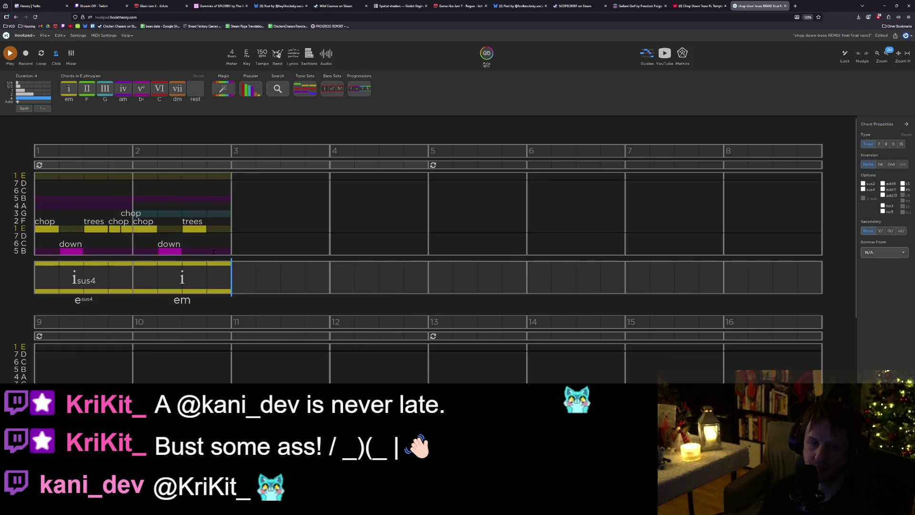
mouse_move(211, 250)
left_mouse_down()
mouse_move(81, 224)
mouse_move(70, 207)
mouse_move(33, 203)
left_mouse_up()
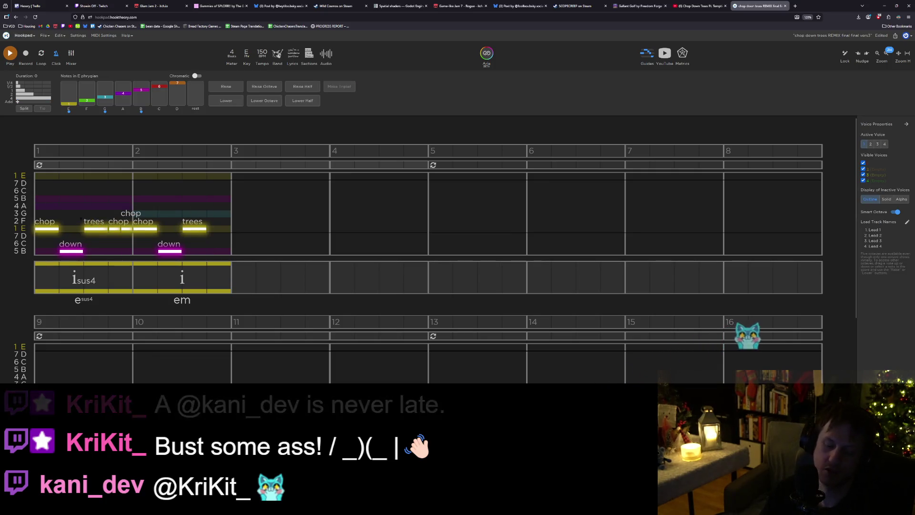
Copy the bar 1–2 melody notes and paste them starting at bar 3.
key("ctrl+c")
left_click(232, 234)
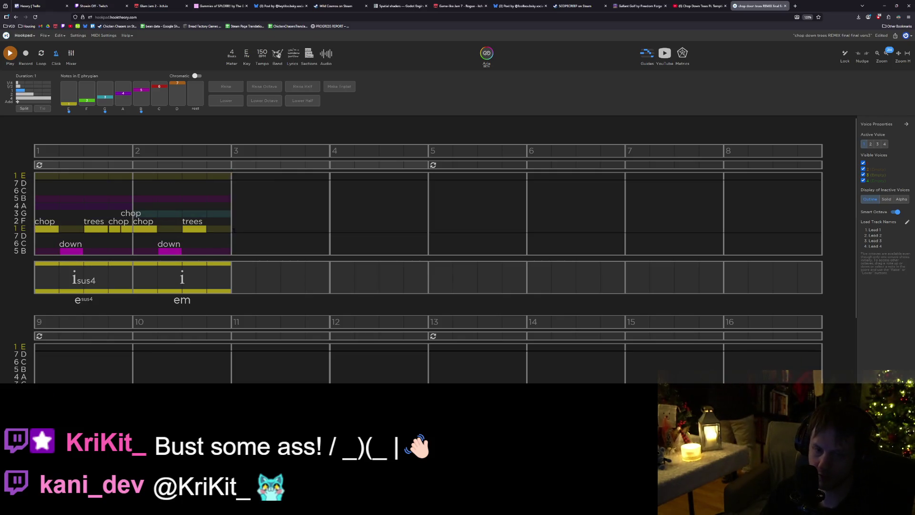
key("ctrl+v")
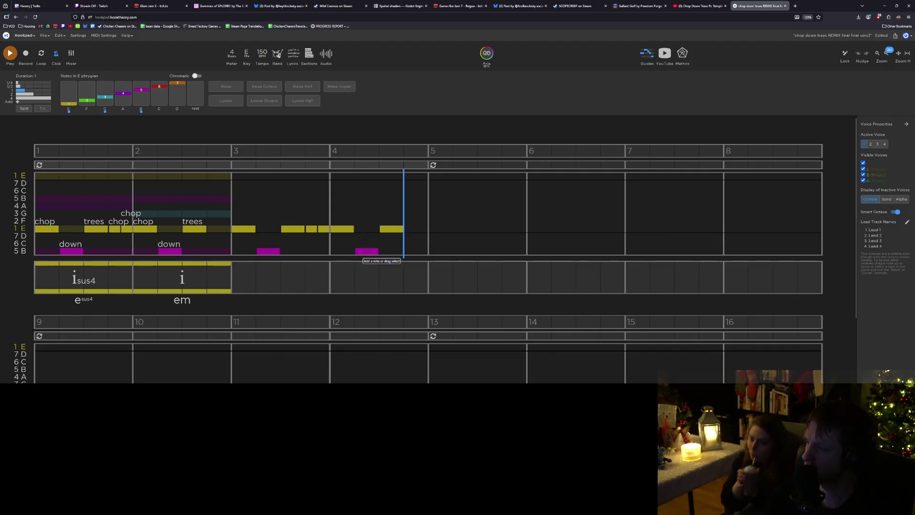
Delete a yellow note in bar 3, move the low magenta note earlier, and play it back.
left_click(292, 229)
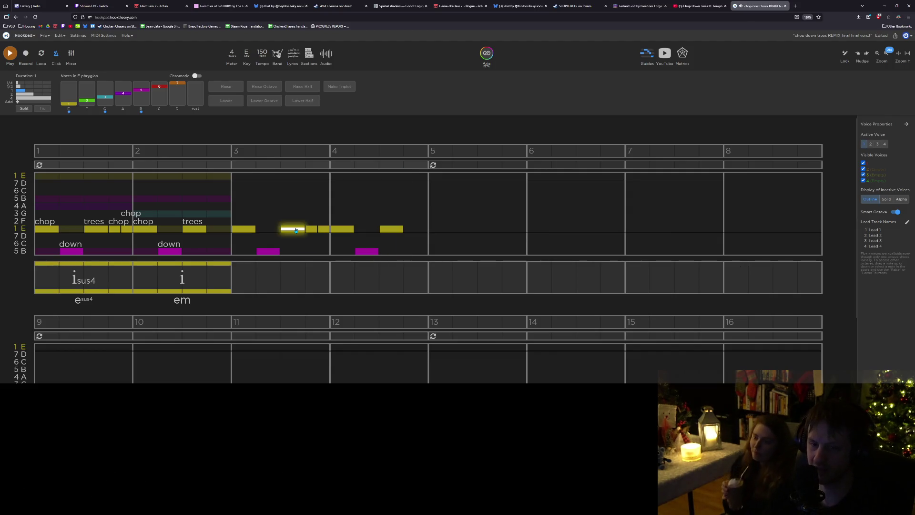
key("Delete")
left_click_drag(359, 248, 294, 249)
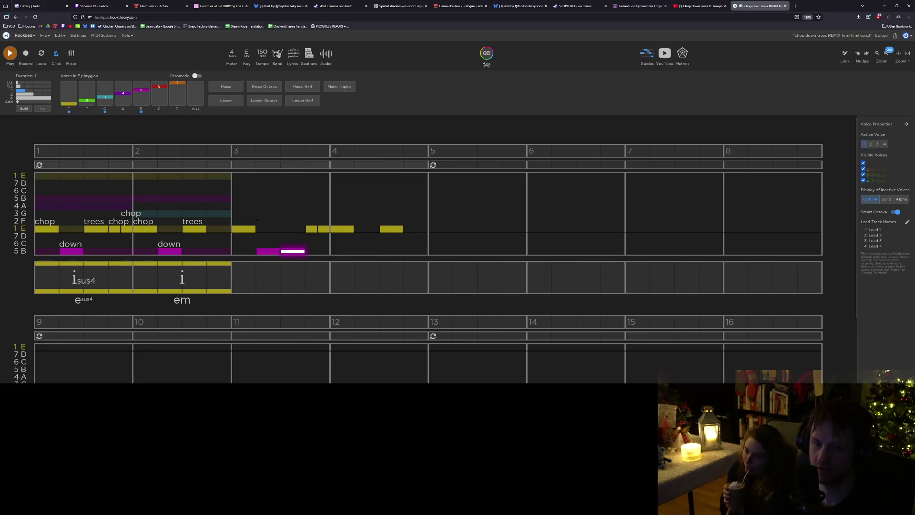
key("space")
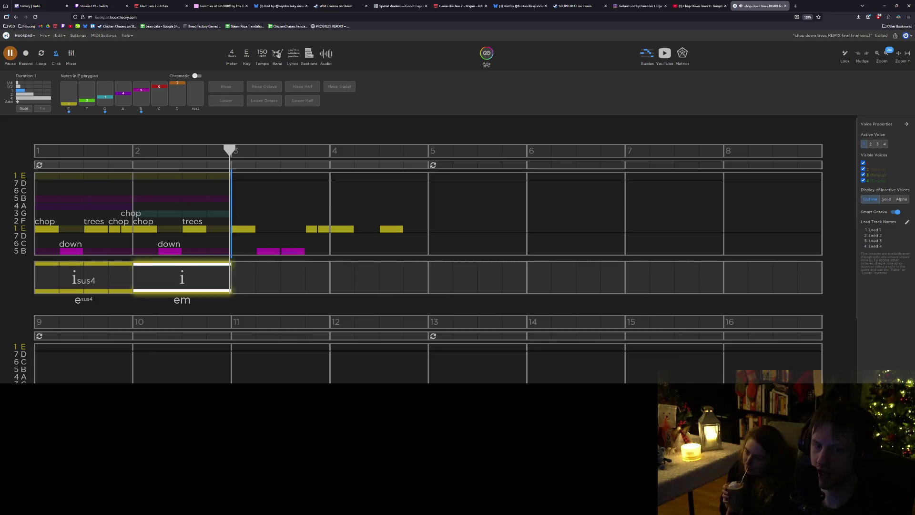
key("space")
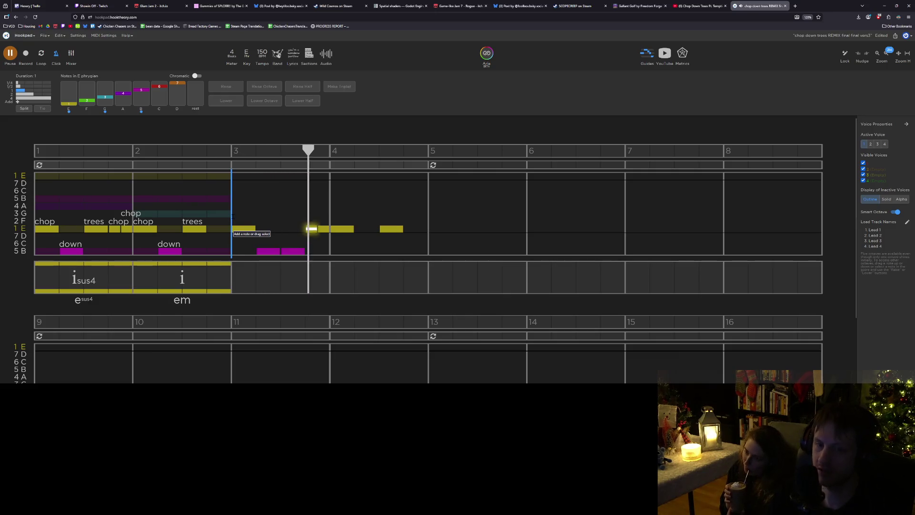
key("space")
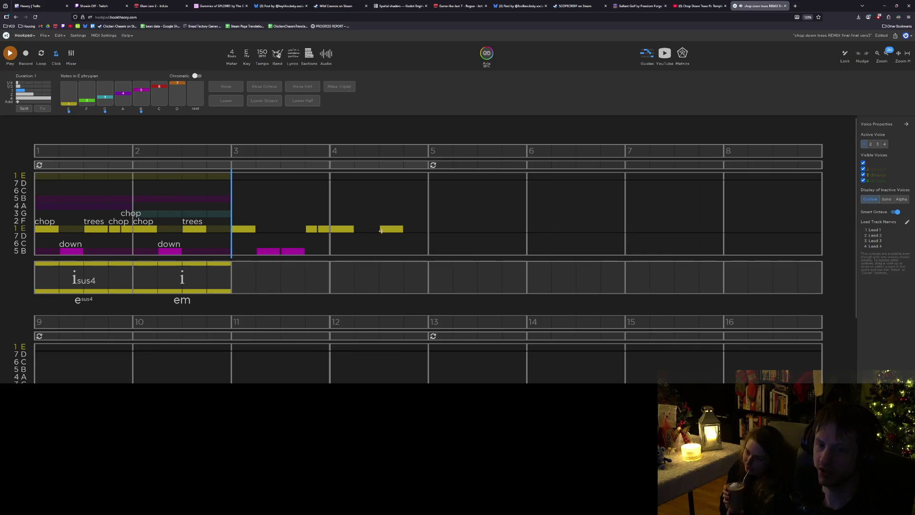
Shift a bar 4 note one beat earlier and duplicate it right after itself.
left_click_drag(387, 234, 362, 230)
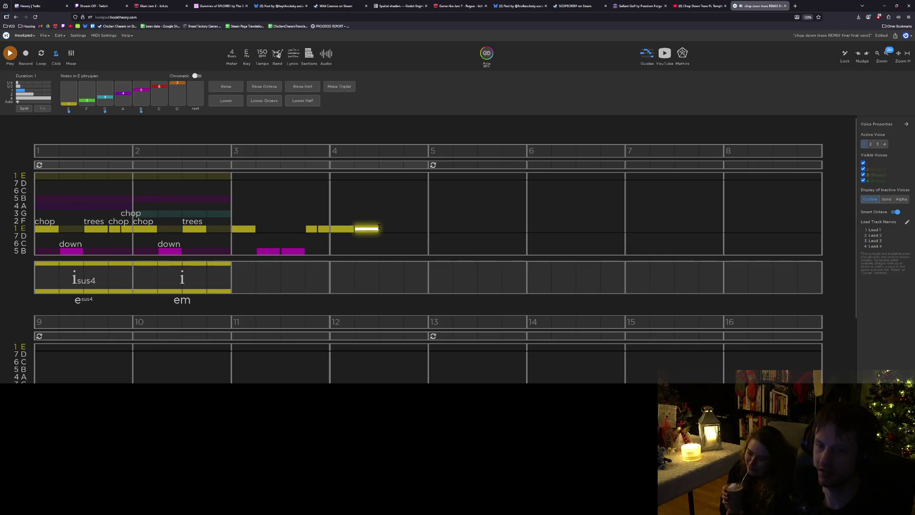
key("ctrl+c")
key("ctrl+v")
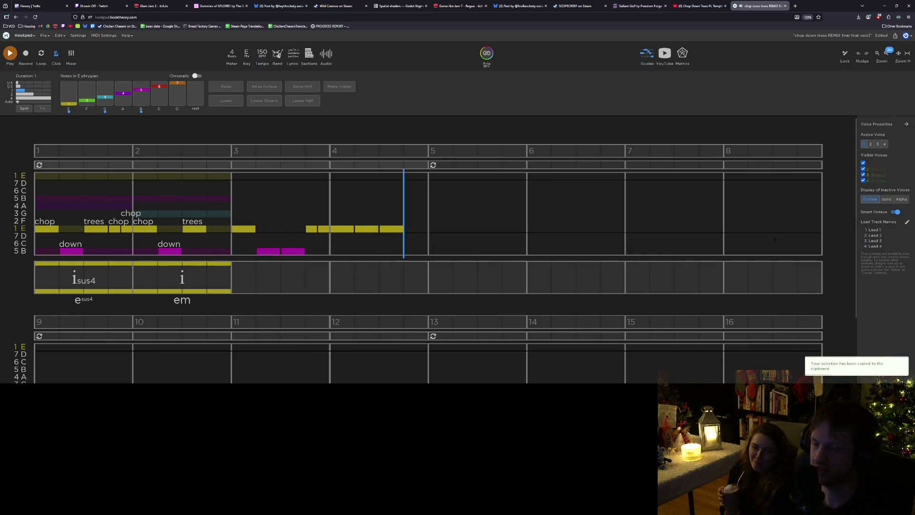
left_click(291, 53)
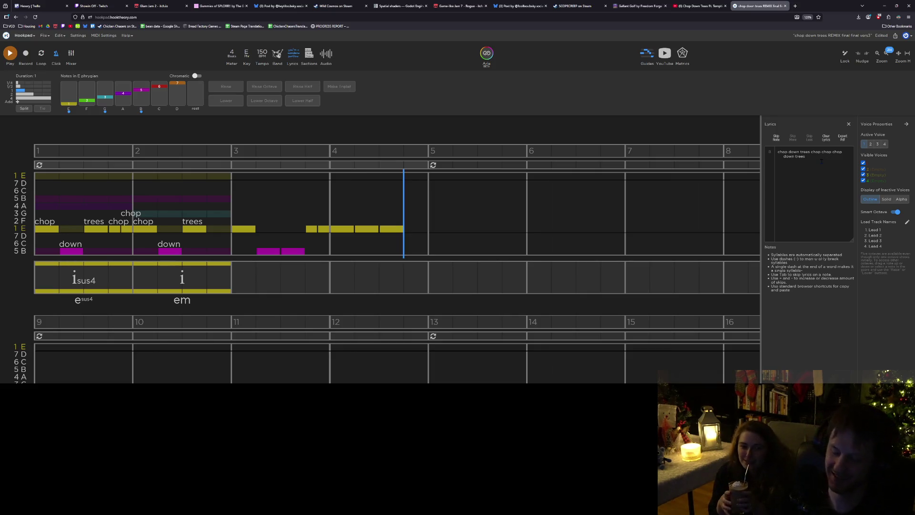
Type the lyric line 'chop down down chop chop chop chop chop' for bars 3–4, fixing typos.
type("chop down down chop chop cho")
key("BackSpace")
key("BackSpace")
type("p chop cop")
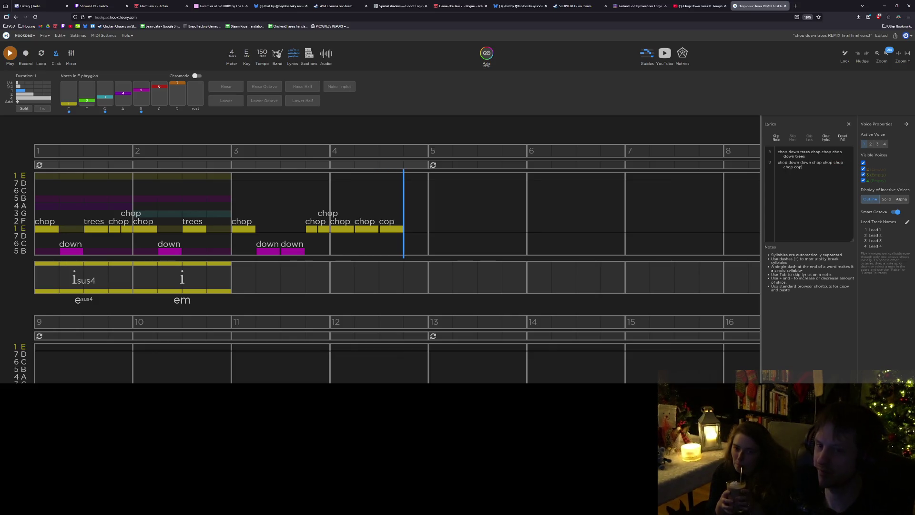
key("BackSpace")
key("BackSpace")
type("hop")
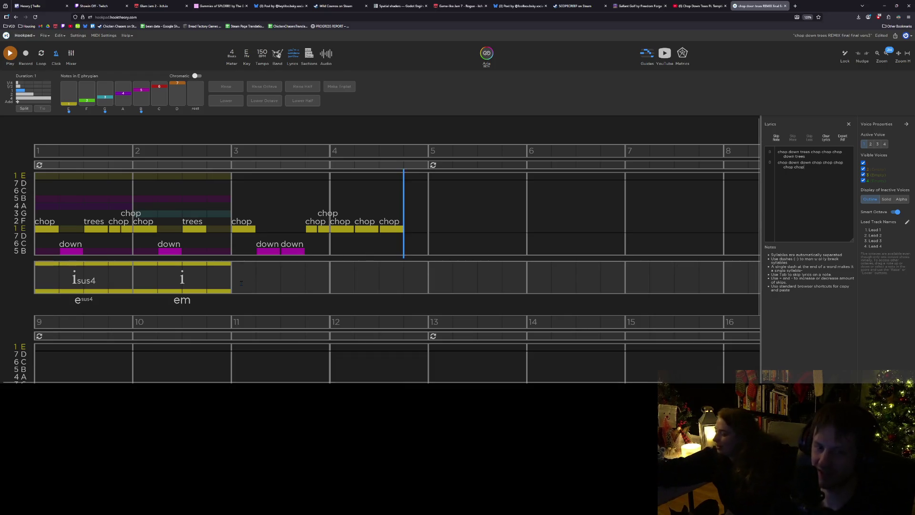
left_click(224, 276)
left_click(189, 283)
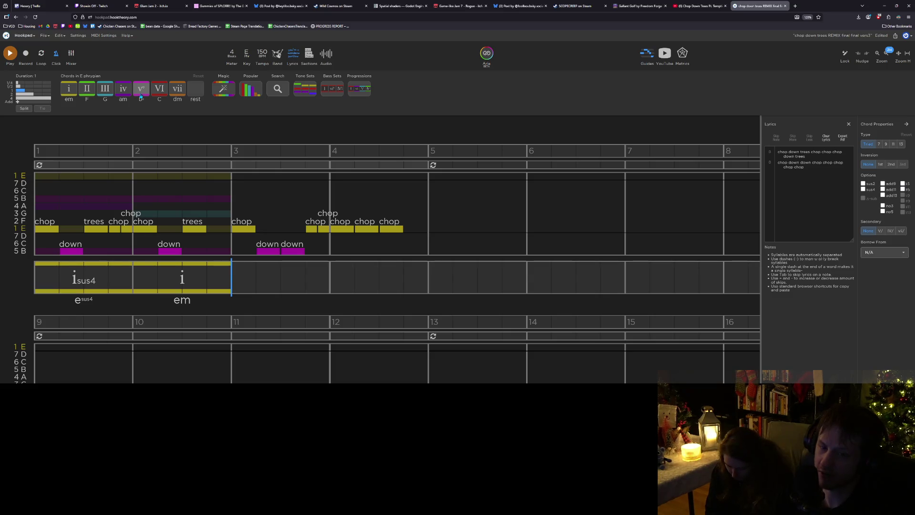
Add a v° chord stretched across bar 3 and make it sus4 with no fifth.
left_click(141, 94)
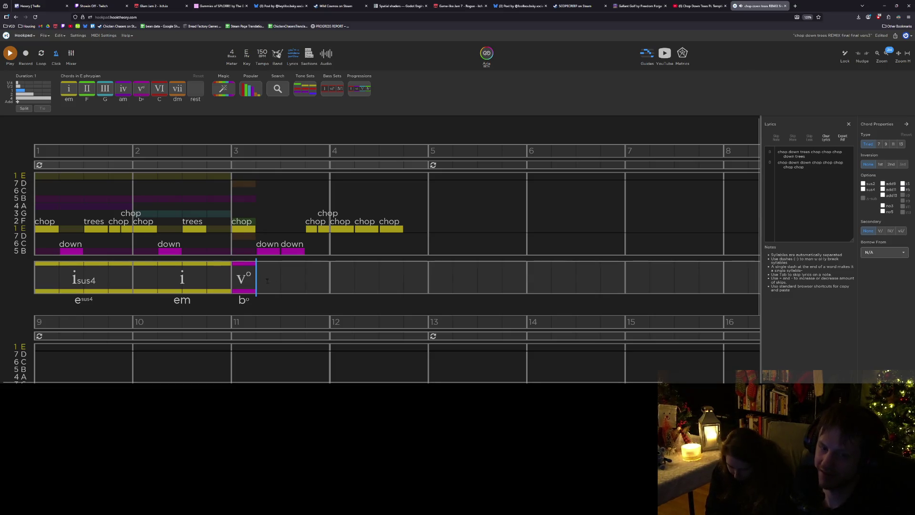
left_click_drag(253, 278, 329, 278)
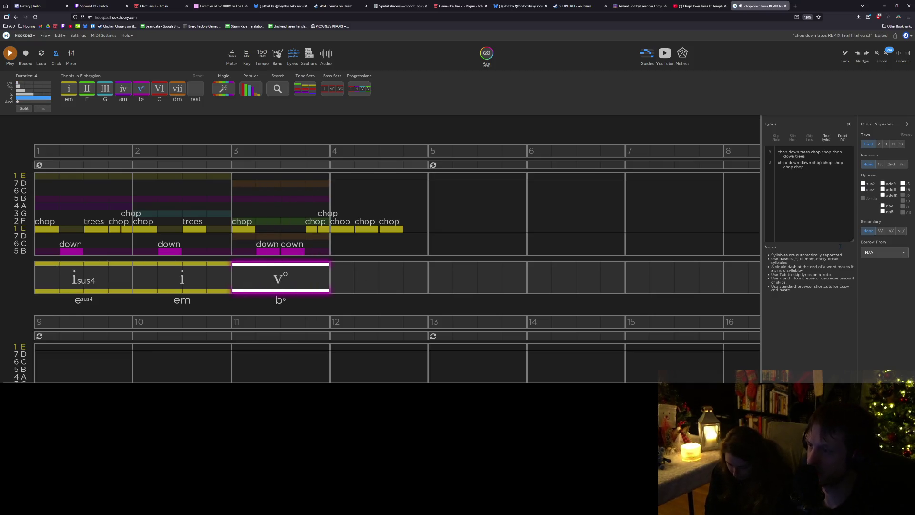
left_click(867, 190)
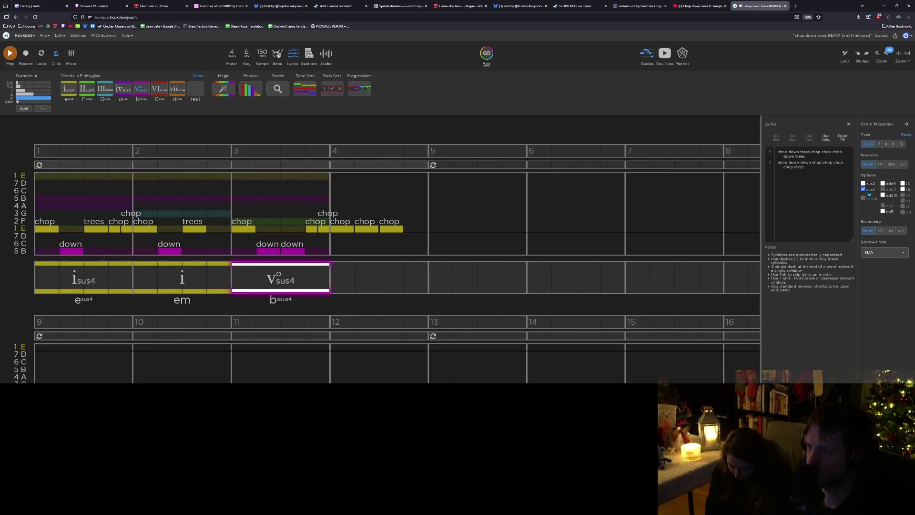
left_click(883, 211)
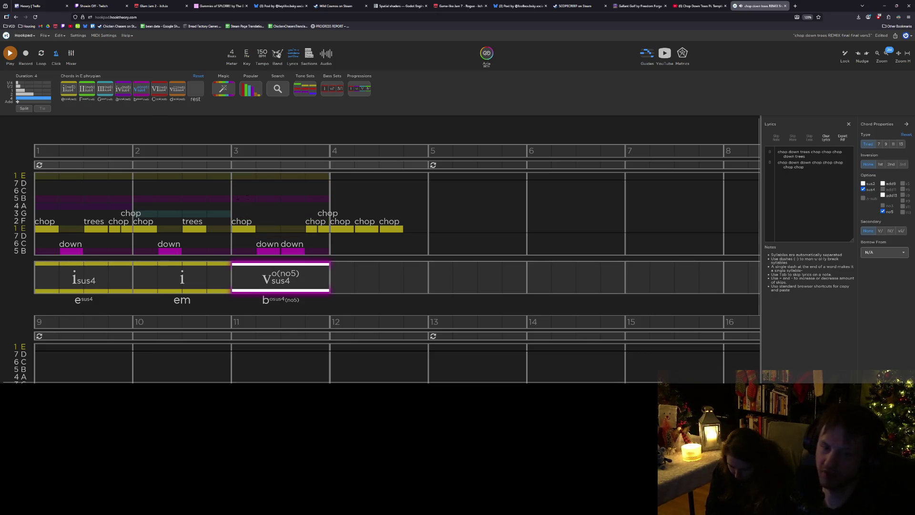
Play the song twice to hear the new bar-3 v°sus4(no5) chord.
left_click(148, 183)
key("space")
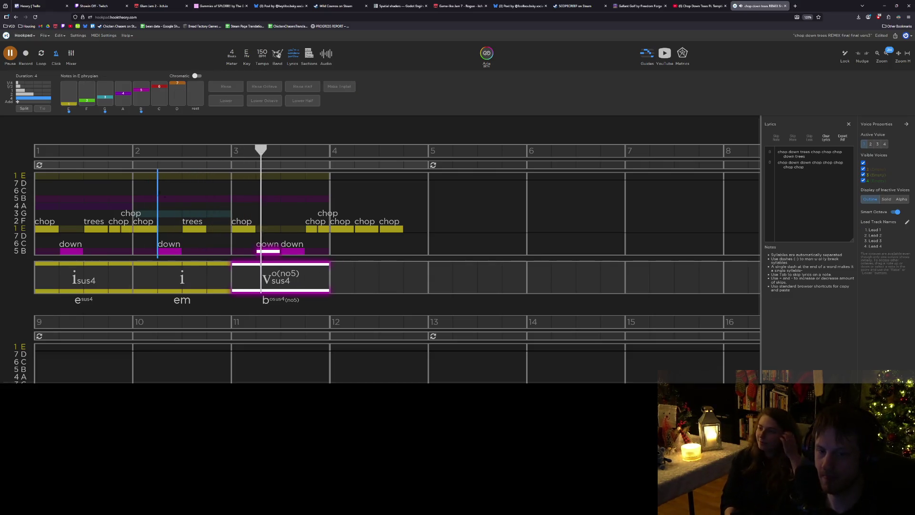
key("space")
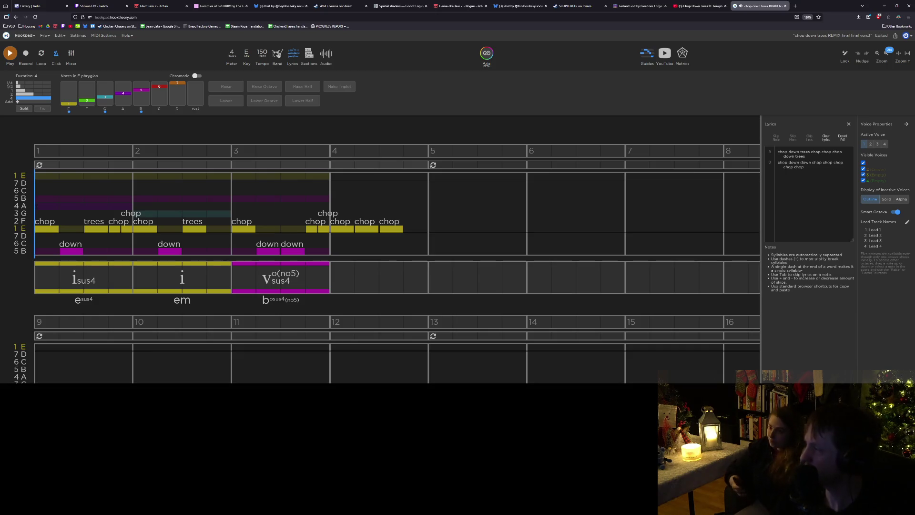
key("space")
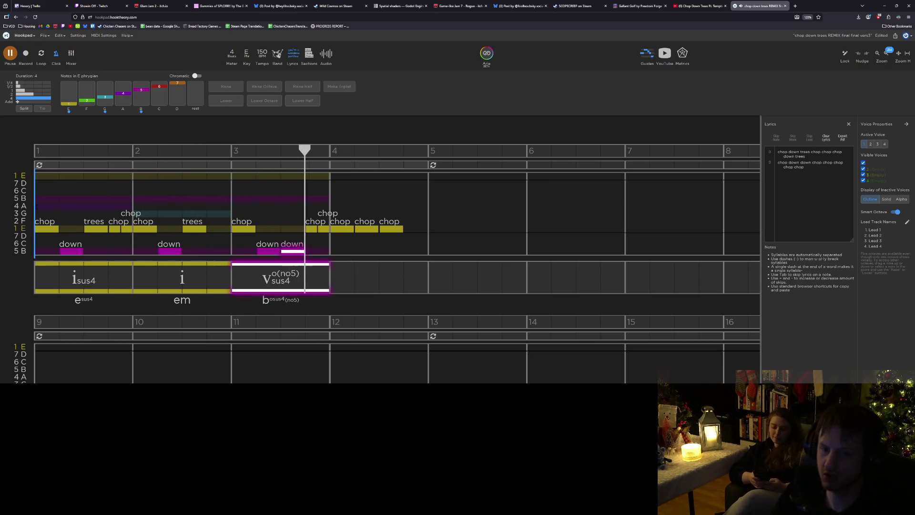
key("space")
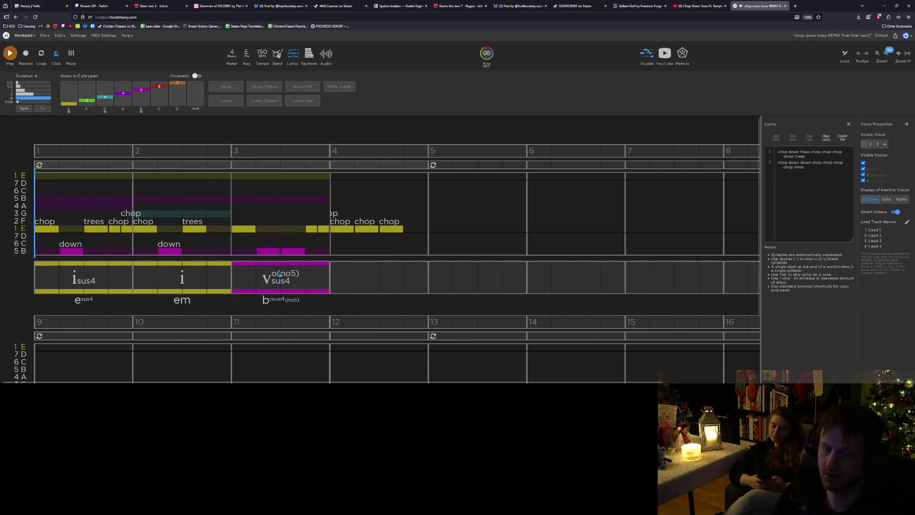
left_click(280, 275)
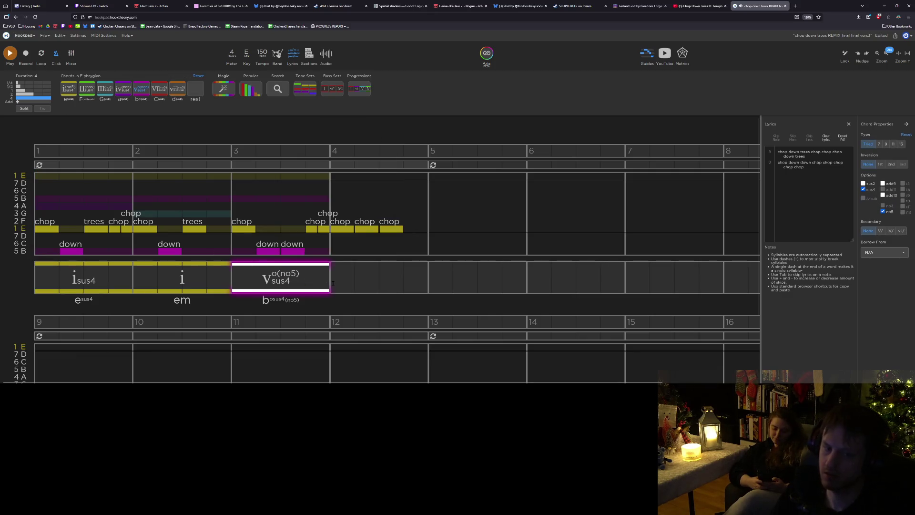
left_click(193, 276)
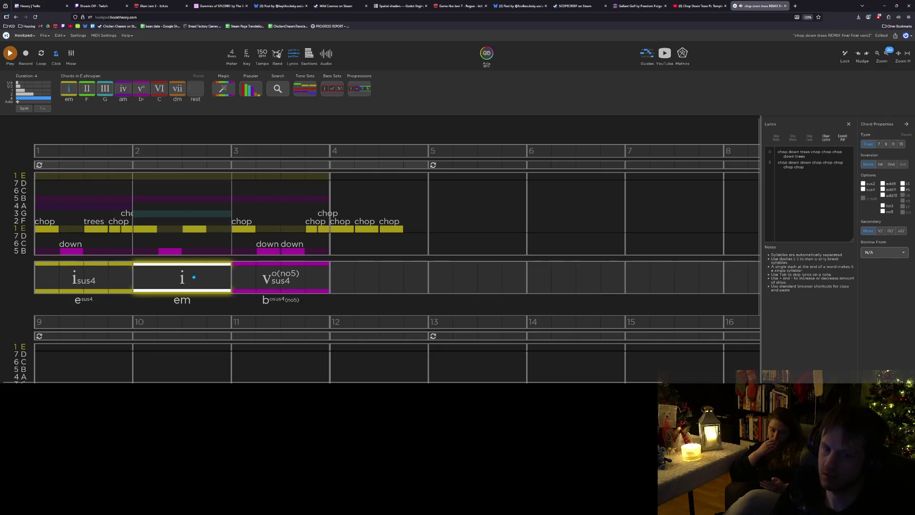
Change the bar-3 sus4 chord's type to a seventh, making it vø7sus4(no5).
left_click(271, 283)
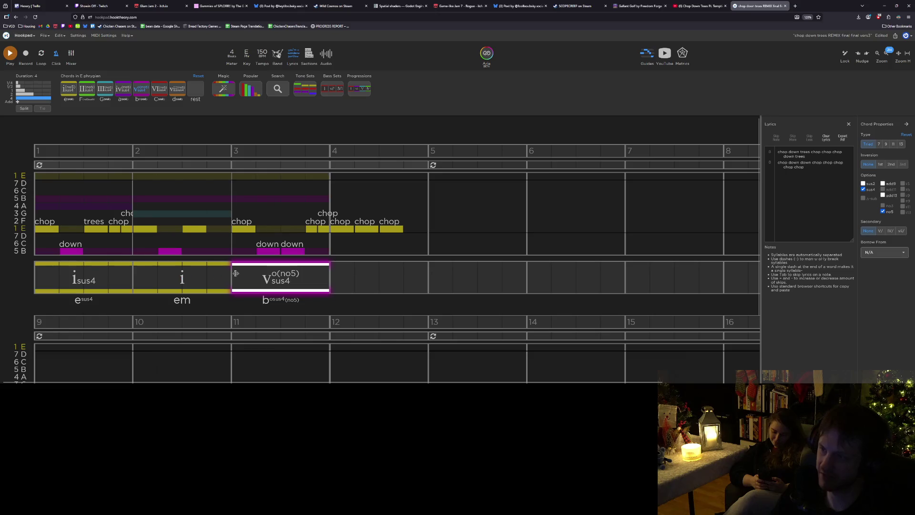
left_click(878, 144)
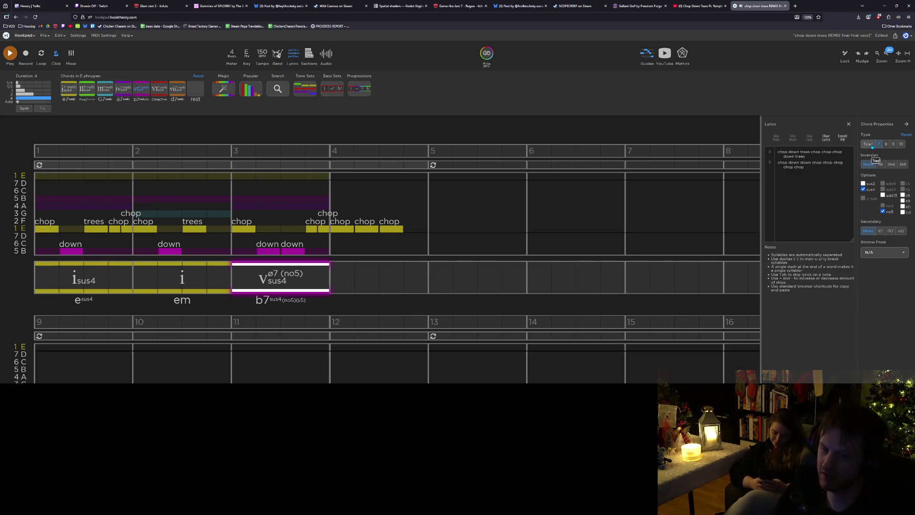
left_click(868, 144)
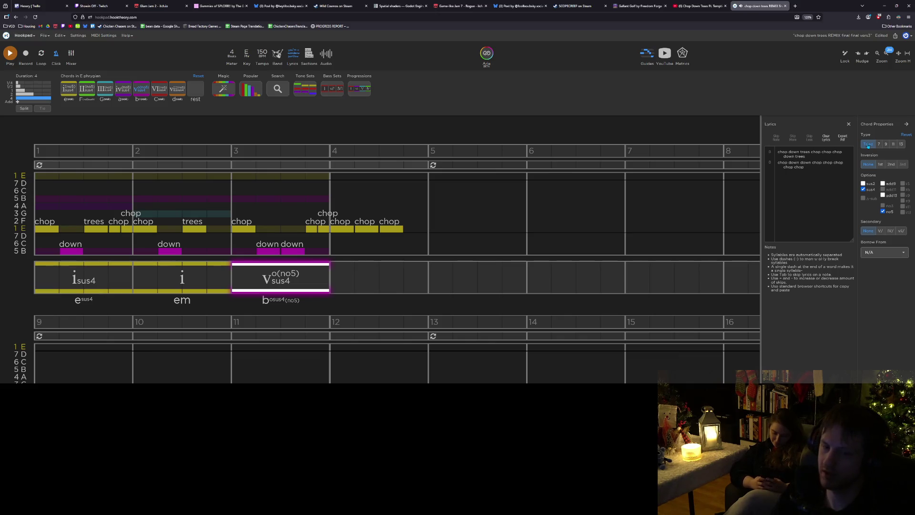
left_click(878, 144)
Drag the seventh chord from bar 3 into bar 4, leaving bar 3 empty.
left_click(277, 280)
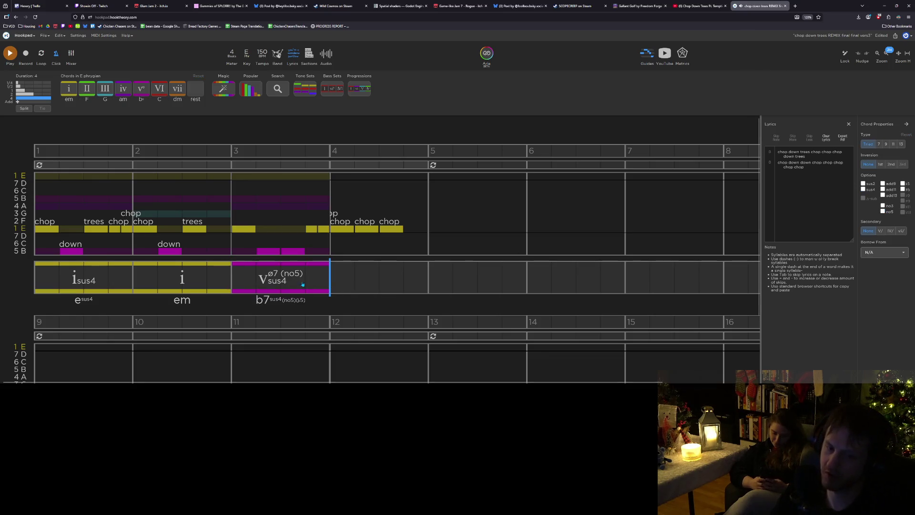
left_click_drag(269, 276, 367, 271)
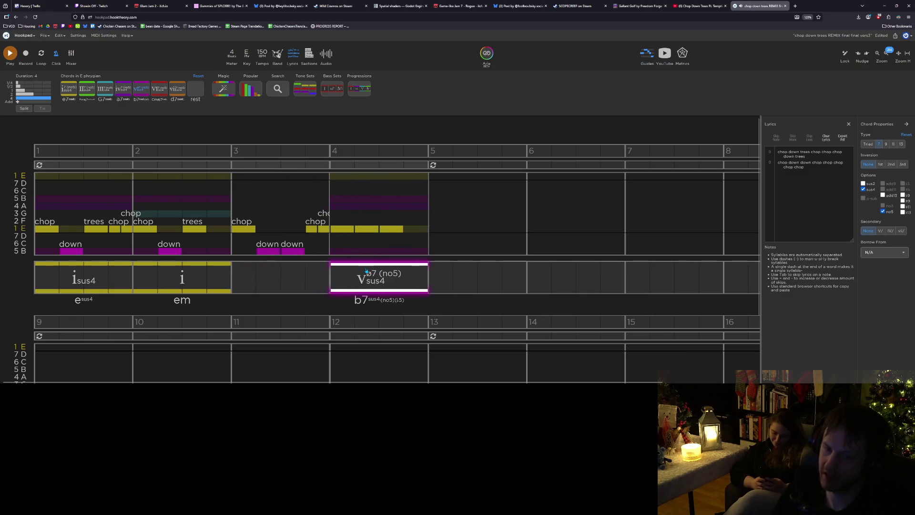
left_click(237, 281)
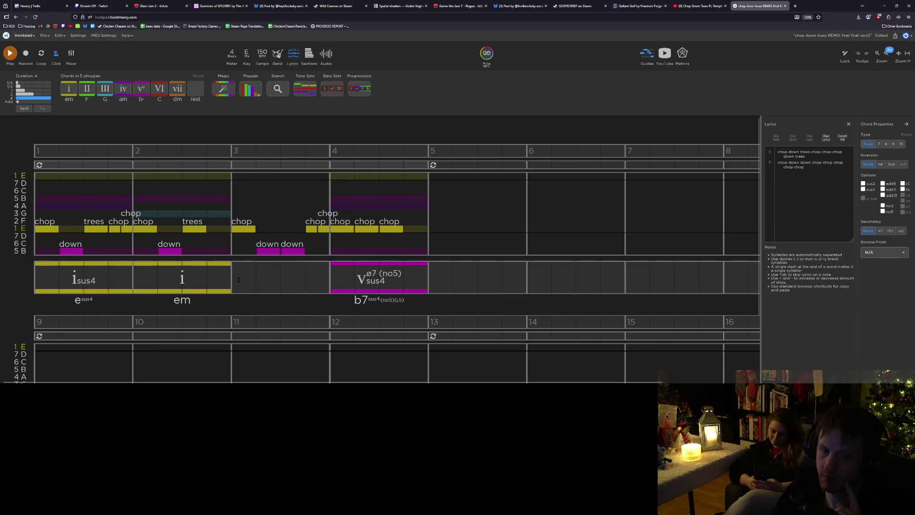
Add a III chord in bar 3 with no fifth and an added sixth (G6 no5).
left_click(103, 88)
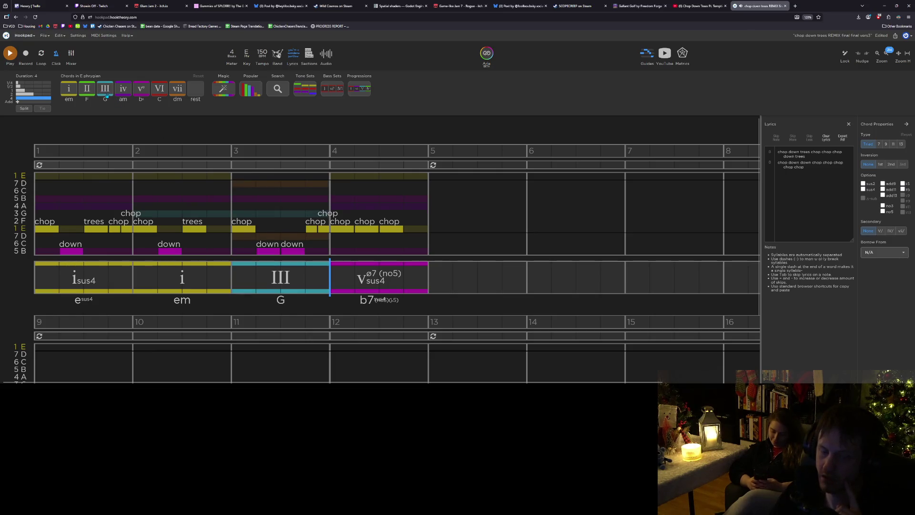
left_click(260, 276)
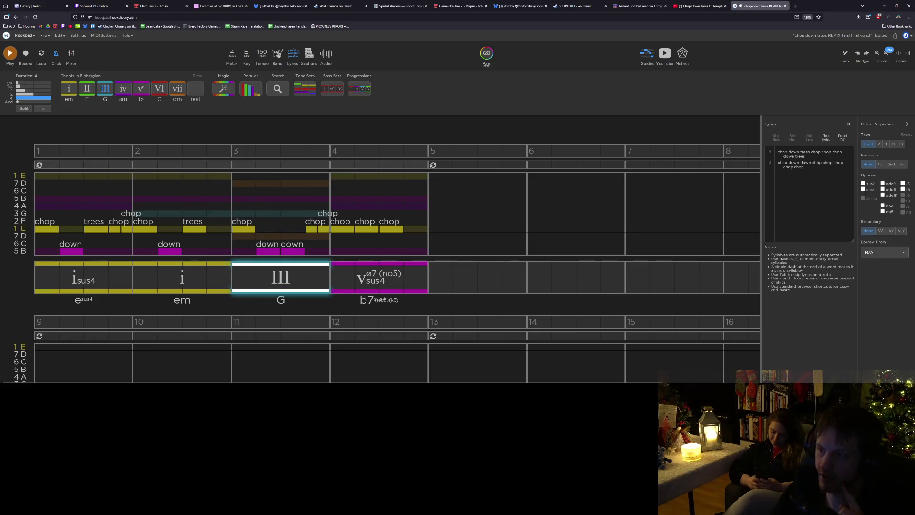
left_click(863, 189)
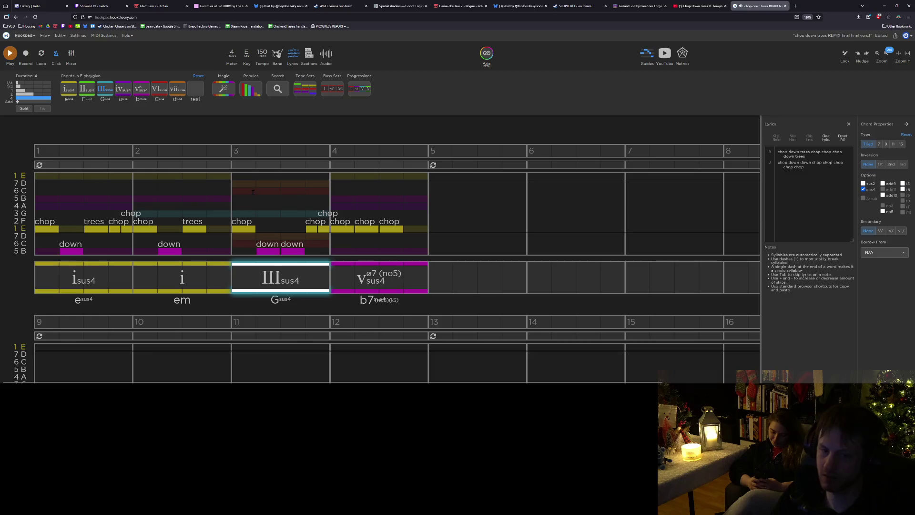
left_click(863, 189)
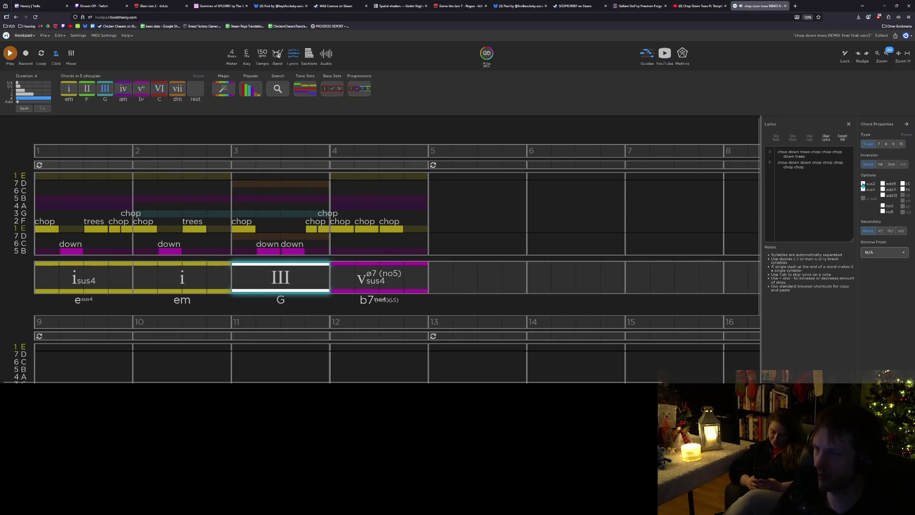
left_click(863, 189)
left_click(863, 189)
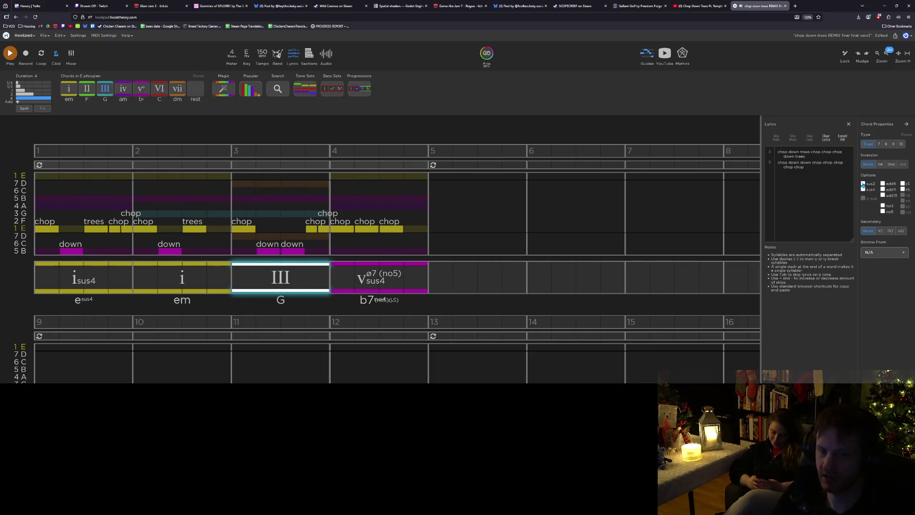
left_click(883, 212)
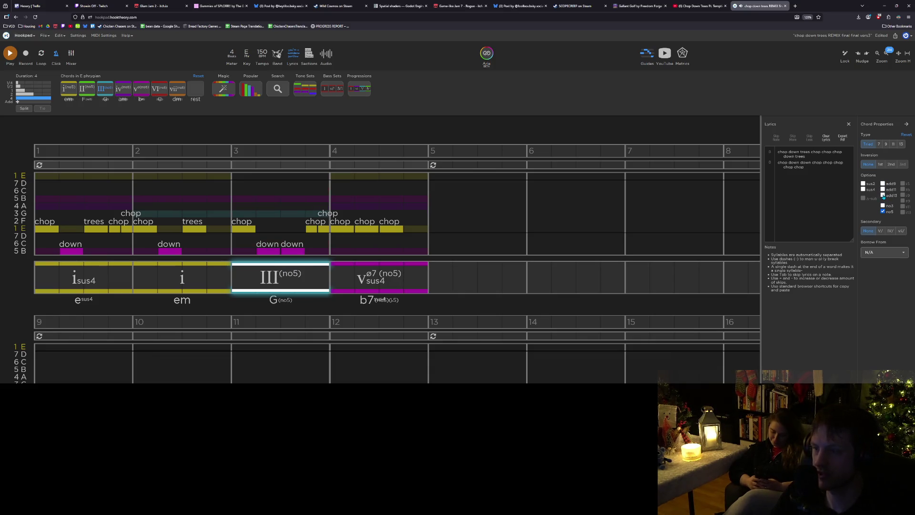
left_click(882, 196)
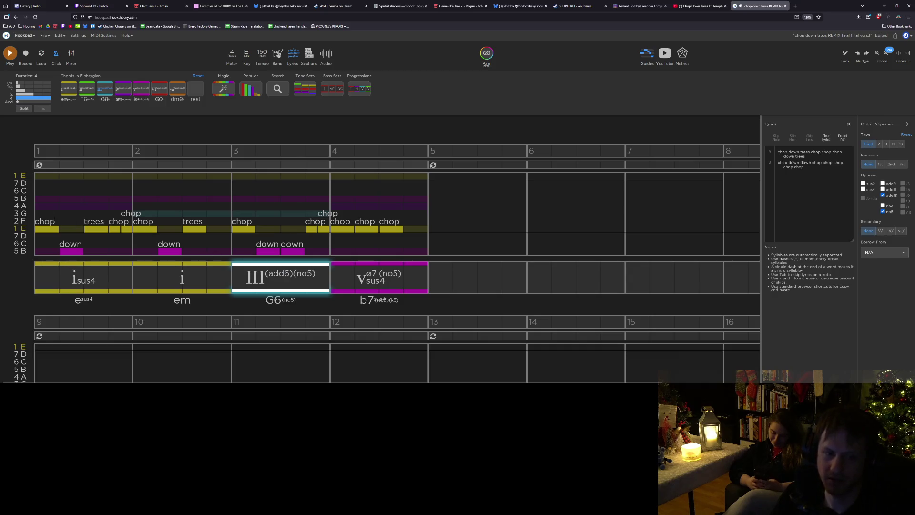
Play back the four-chord progression.
left_click(39, 205)
key("space")
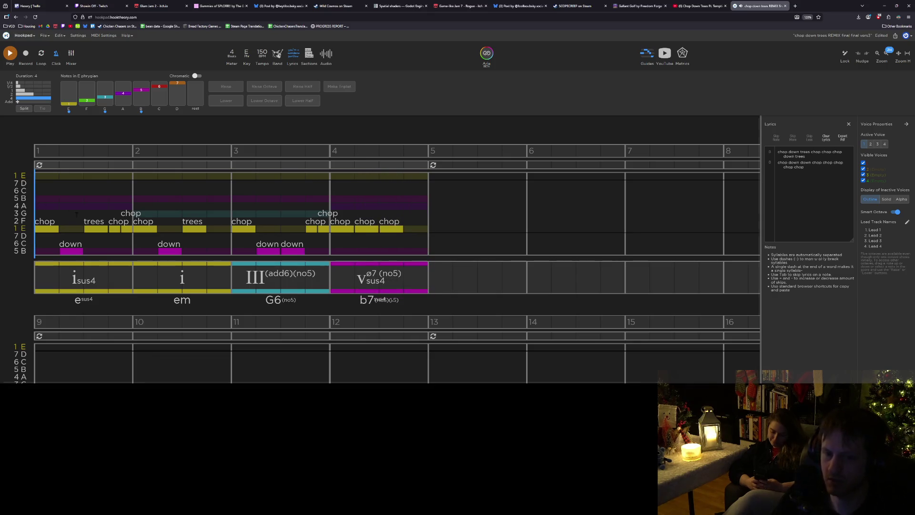
left_click(188, 283)
left_click(279, 281)
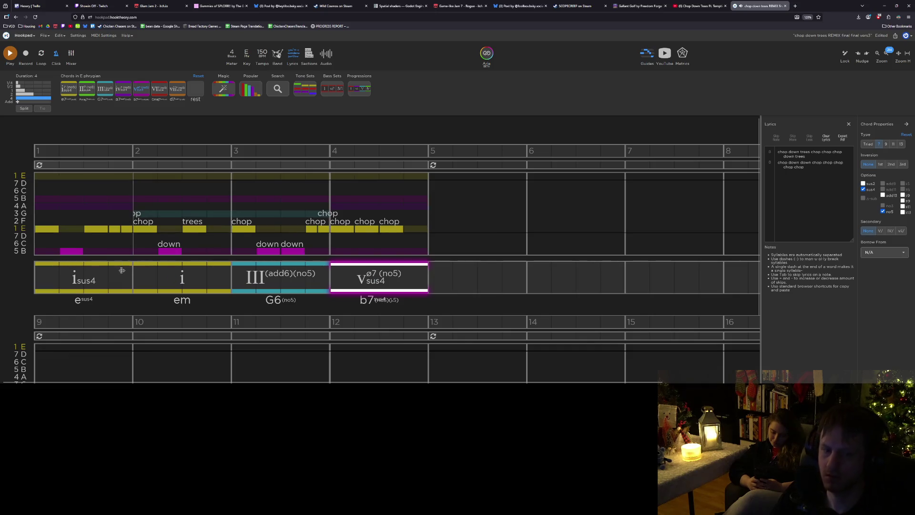
Copy the i (Em) chord and paste it into bar 5.
left_click(174, 284)
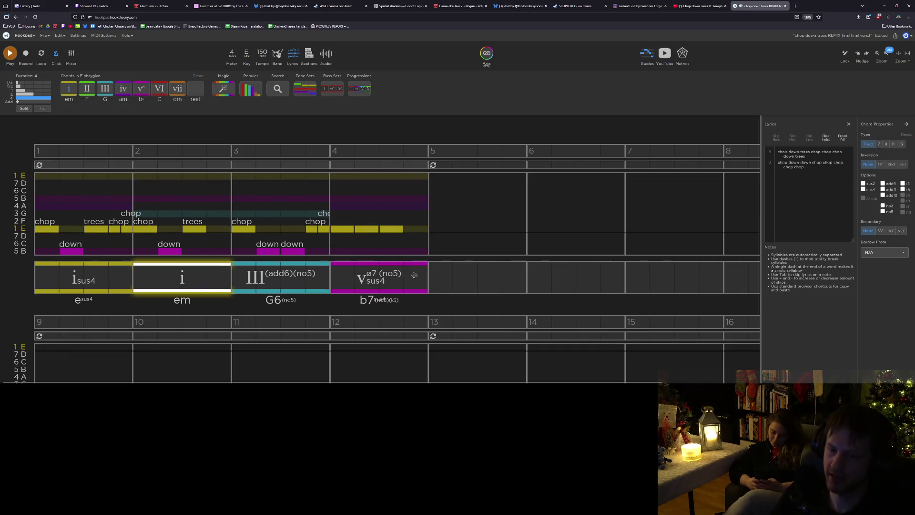
left_click(92, 283)
left_click(166, 286)
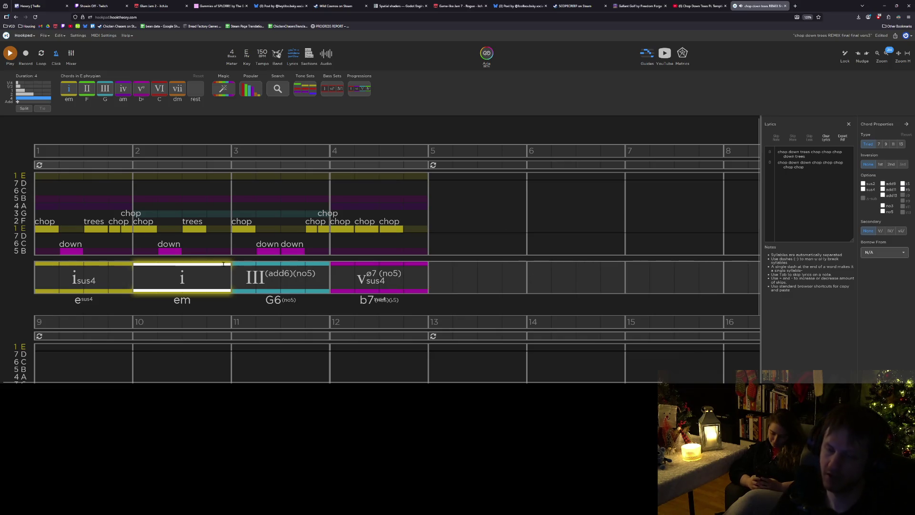
key("ctrl+c")
key("ctrl+v")
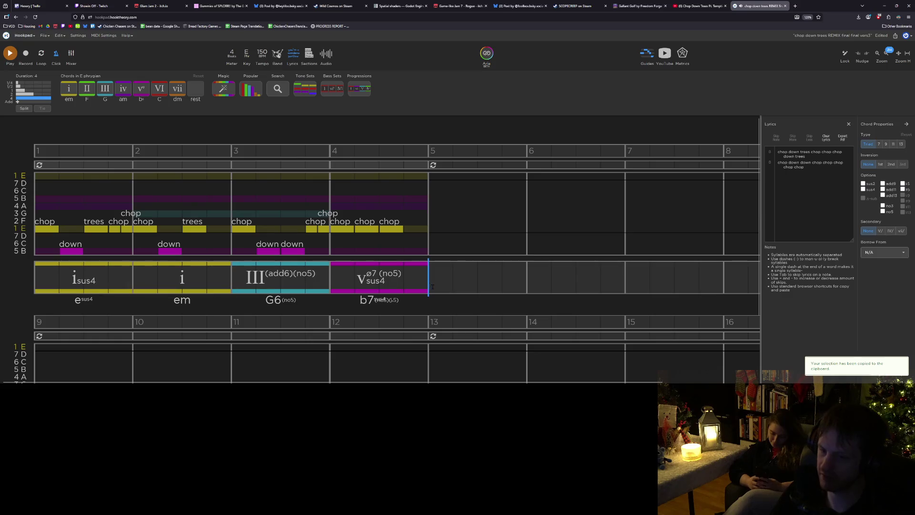
Reorder the first two bars so i fills bar 1 and isus4 fills bar 2, then play.
left_click_drag(46, 275, 147, 282)
left_click_drag(204, 275, 46, 273)
left_click_drag(116, 274, 153, 273)
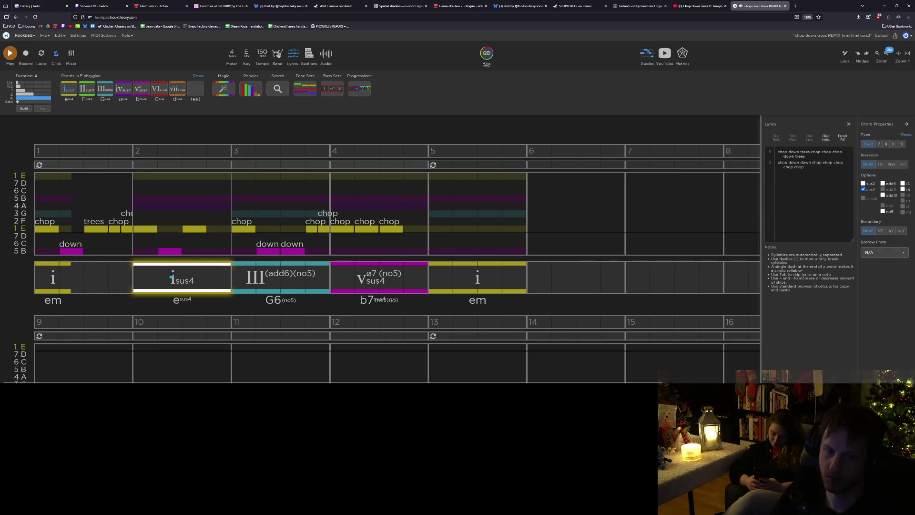
left_click(59, 280)
left_click_drag(70, 275, 132, 275)
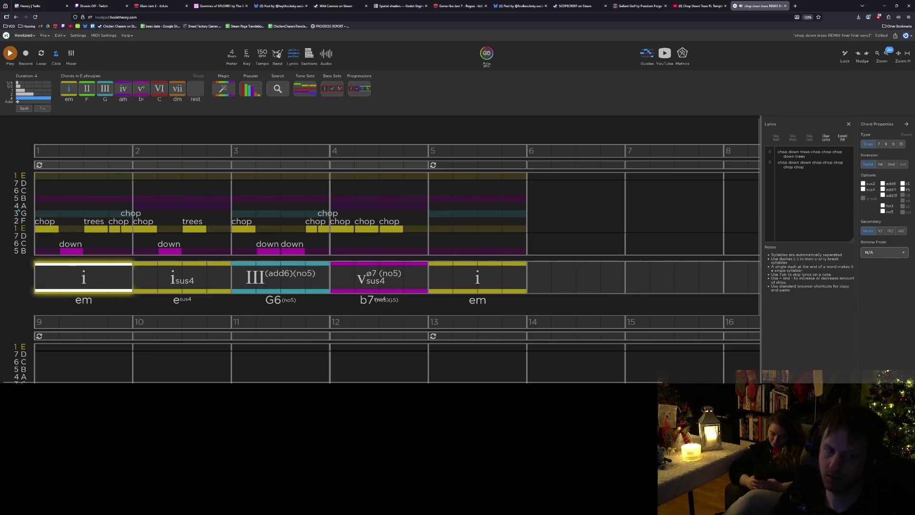
left_click(70, 250)
key("space")
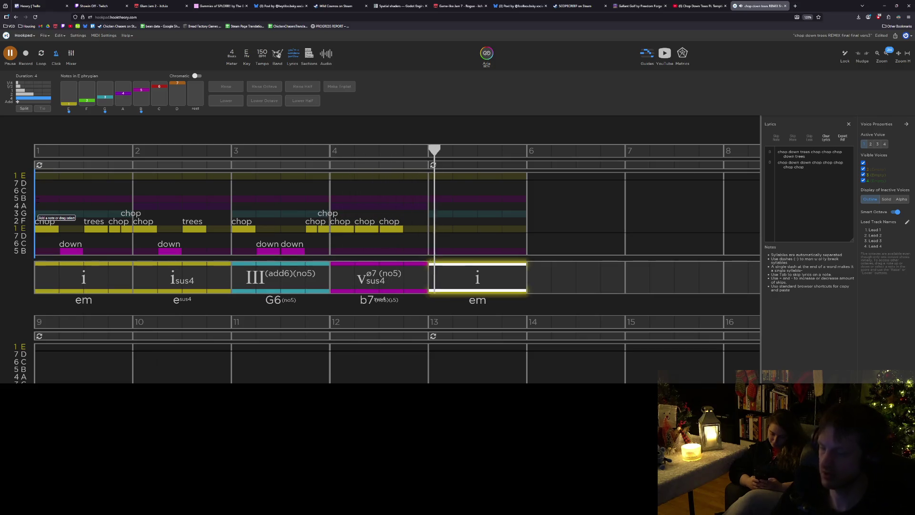
Stop playback and move the insertion point to the start of bar 5.
key("space")
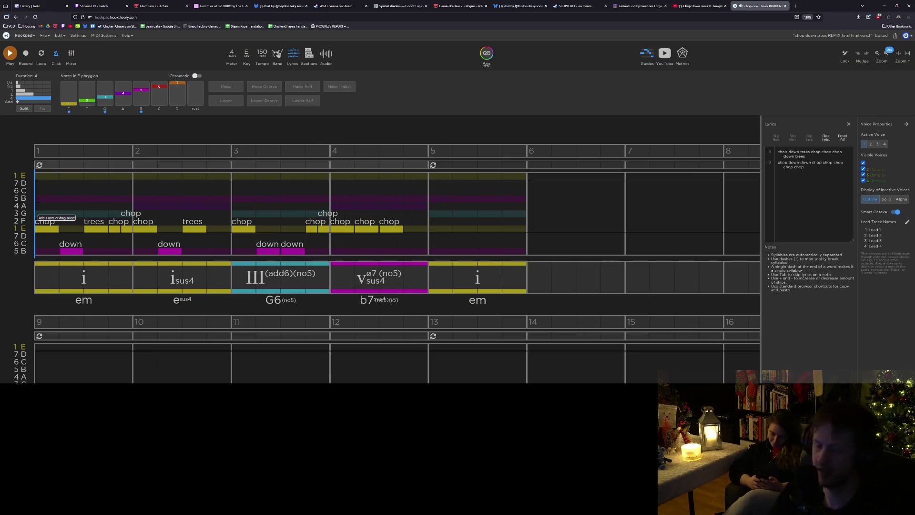
left_click(429, 241)
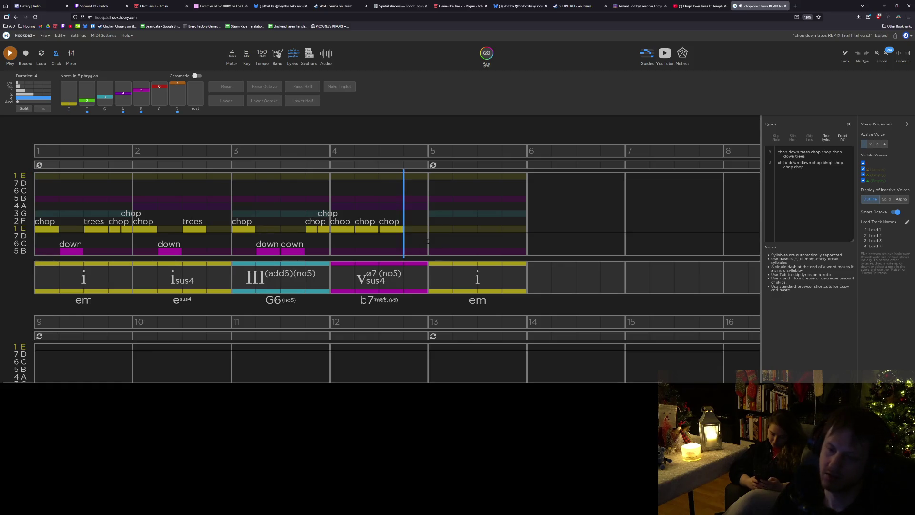
key("Right")
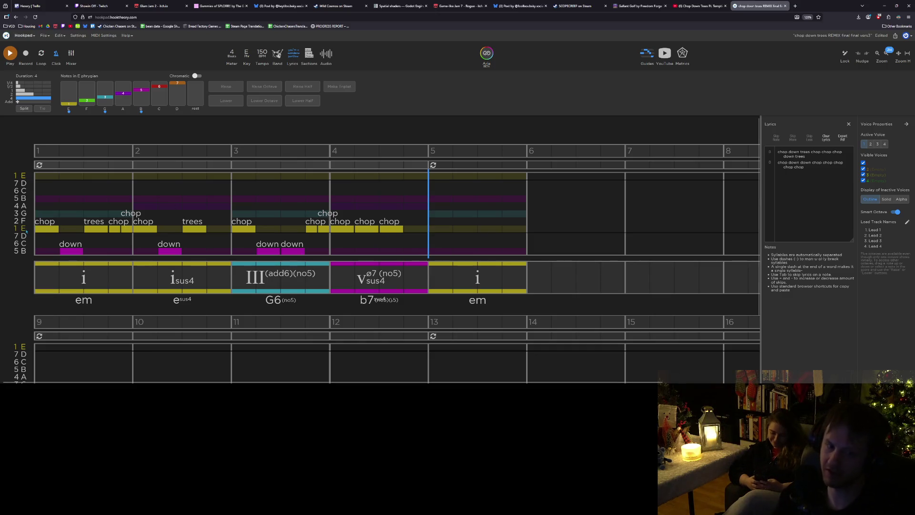
left_click_drag(417, 249, 47, 190)
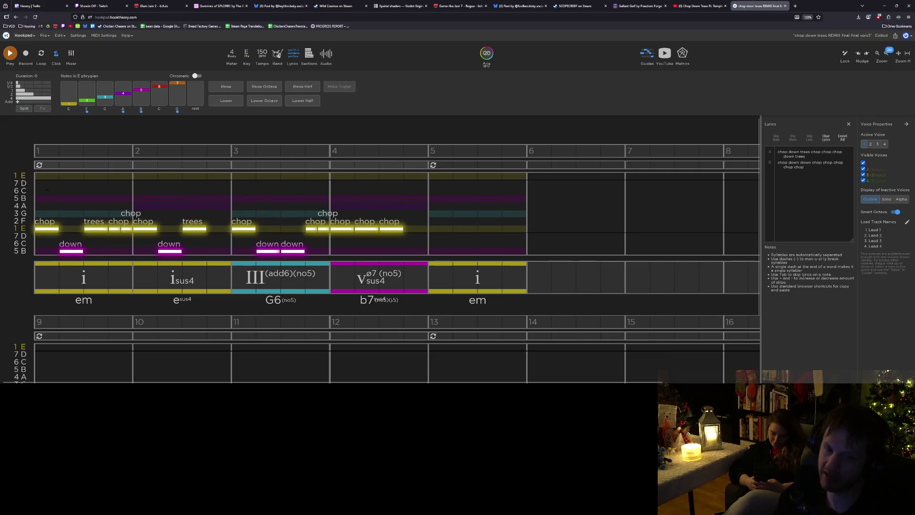
Paste the bars 1–4 melody into bars 5–8 and lower one bar-5 note a step.
key("ctrl+c")
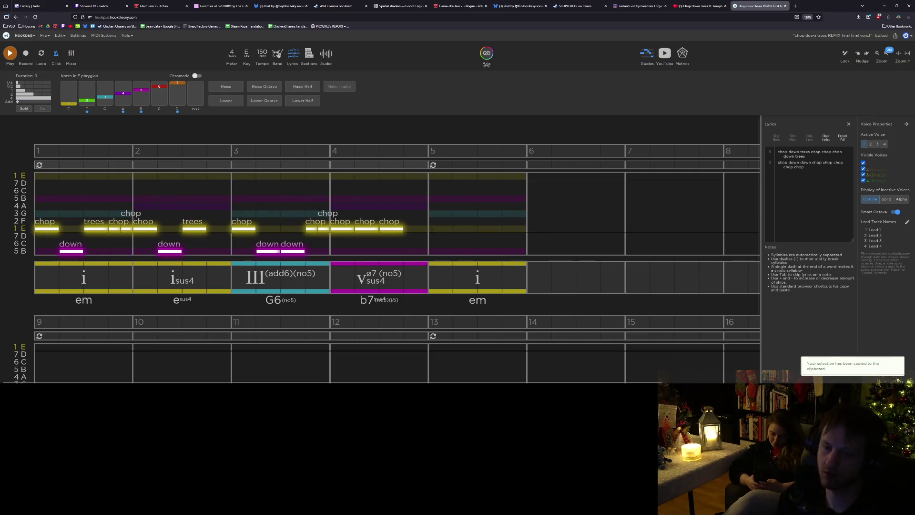
key("ctrl+v")
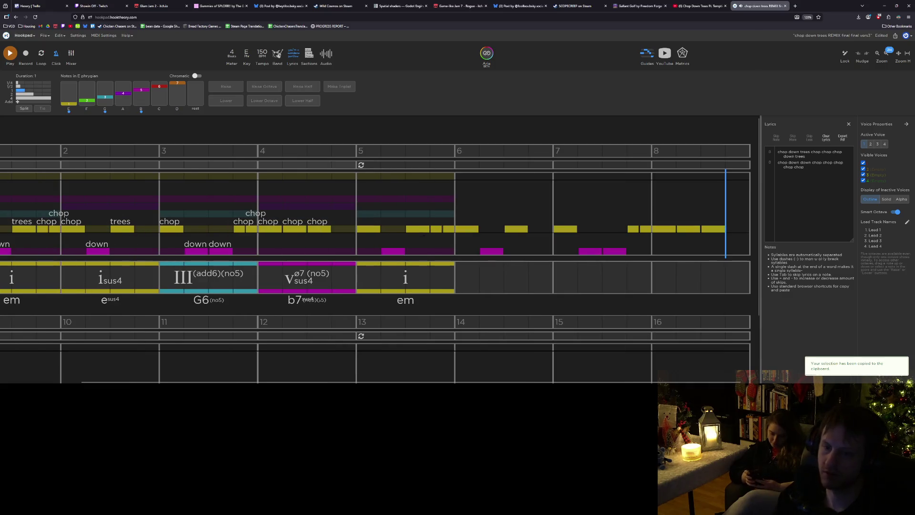
left_click_drag(419, 229, 421, 251)
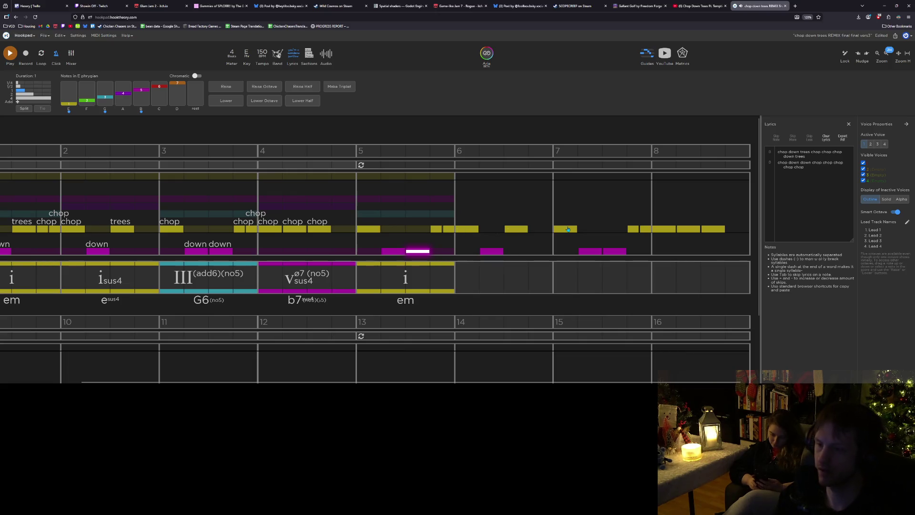
left_click(836, 180)
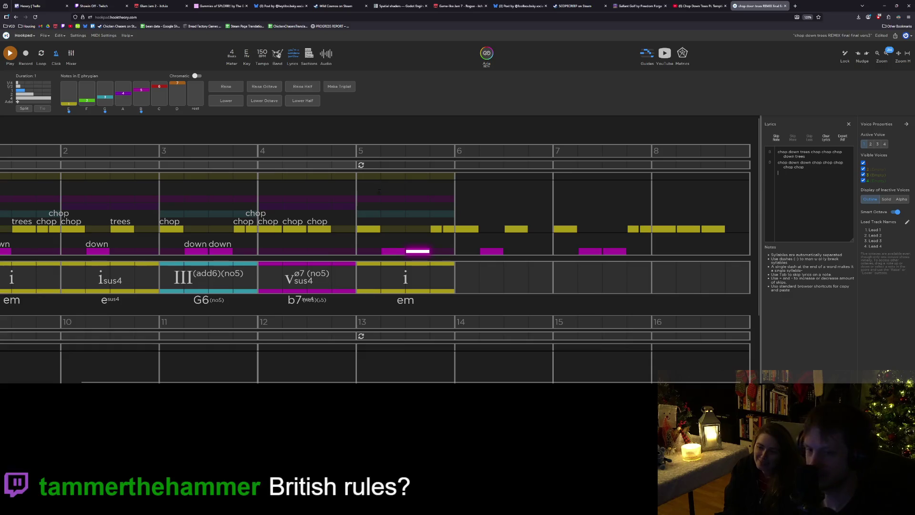
Add the lyric line 'please dont break please please plase dont break' for bars 5–6.
left_click(363, 197)
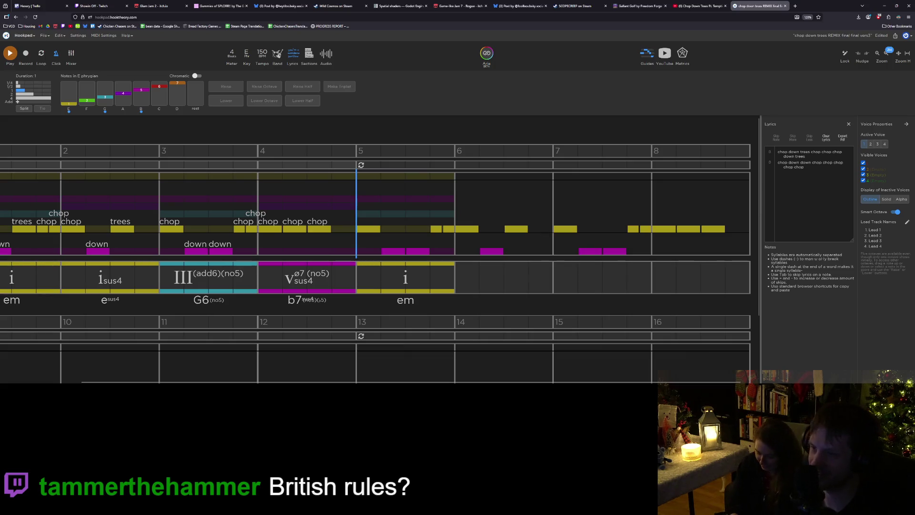
left_click(820, 169)
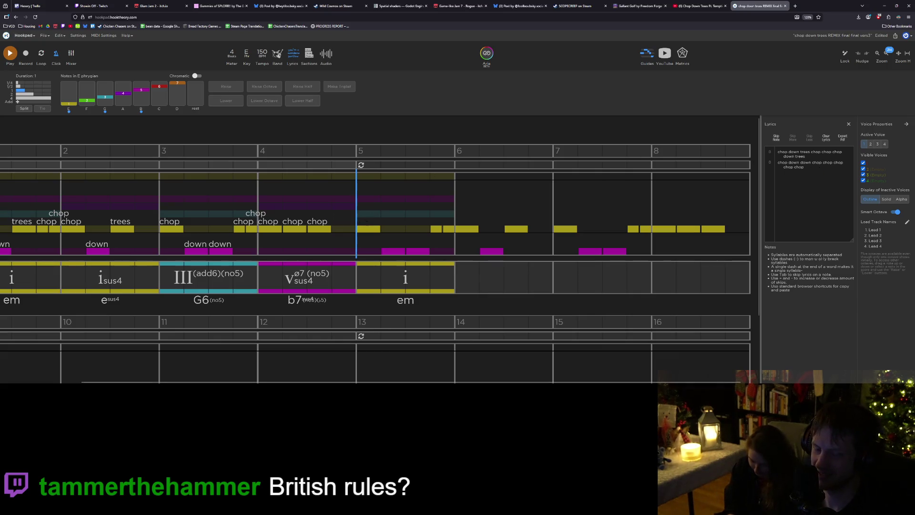
left_click(613, 213)
left_click(833, 179)
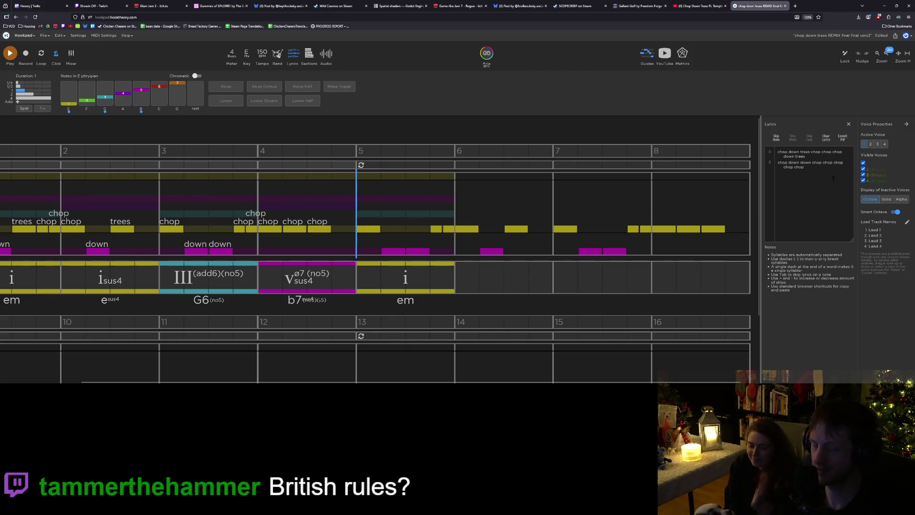
type("please dont")
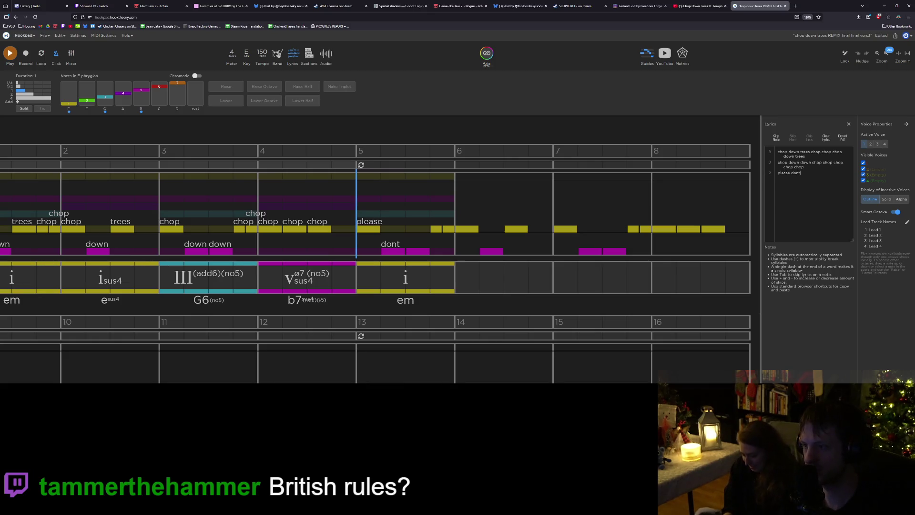
type(" break please please plase dont break")
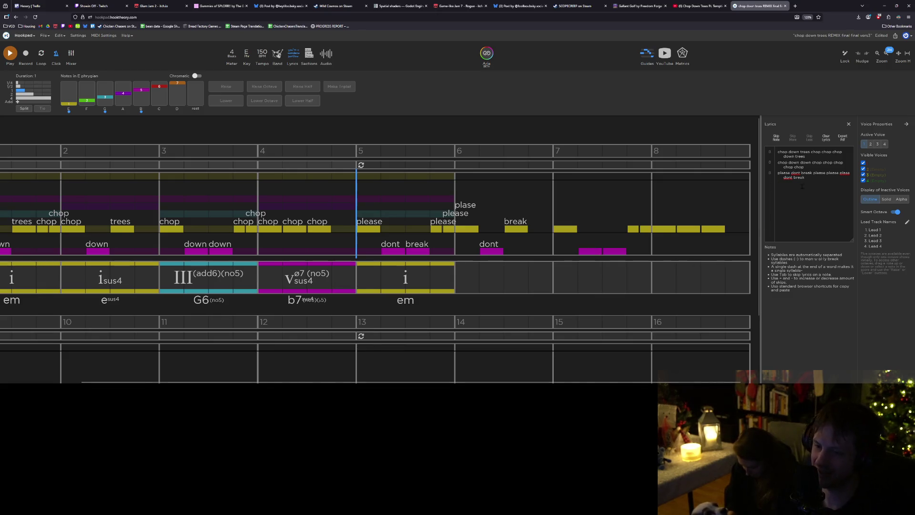
Move the bar 7 note down into the lower voice.
left_click(560, 229)
key("Escape")
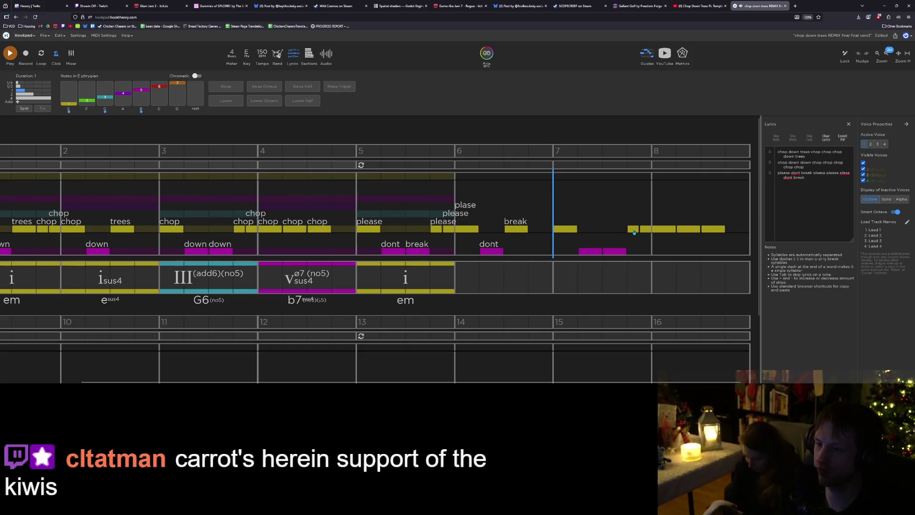
mouse_move(634, 229)
left_mouse_down()
mouse_move(634, 251)
mouse_move(688, 249)
mouse_move(713, 230)
mouse_move(714, 251)
left_mouse_up()
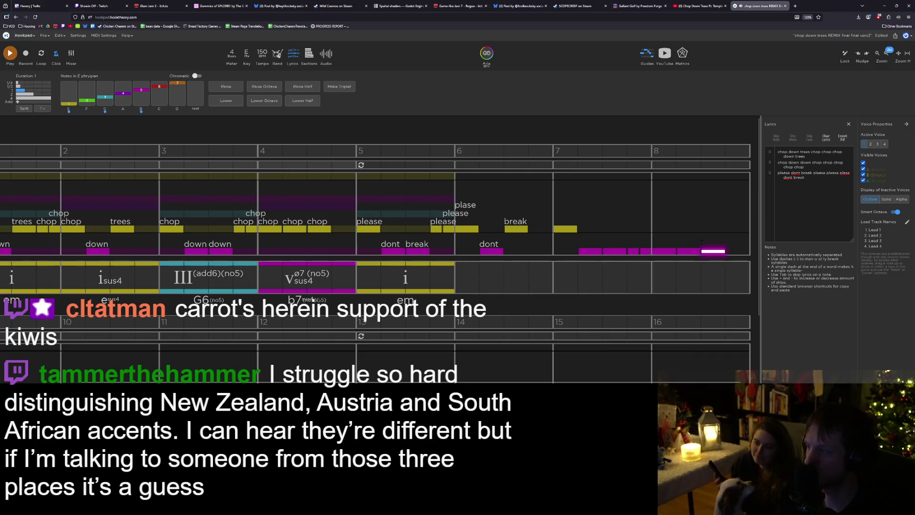
Add the lyric line 'please dont dont dont dont dont dont dont' and save the project.
left_click(837, 189)
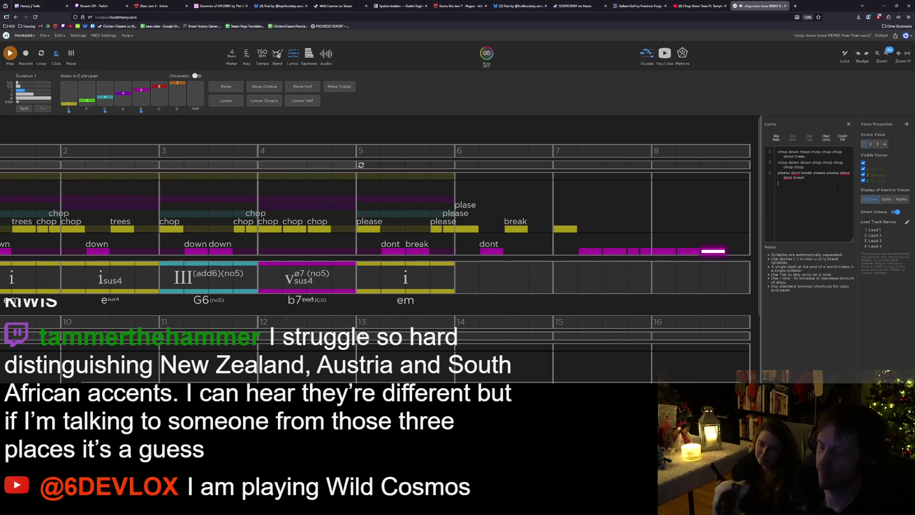
type("please dont")
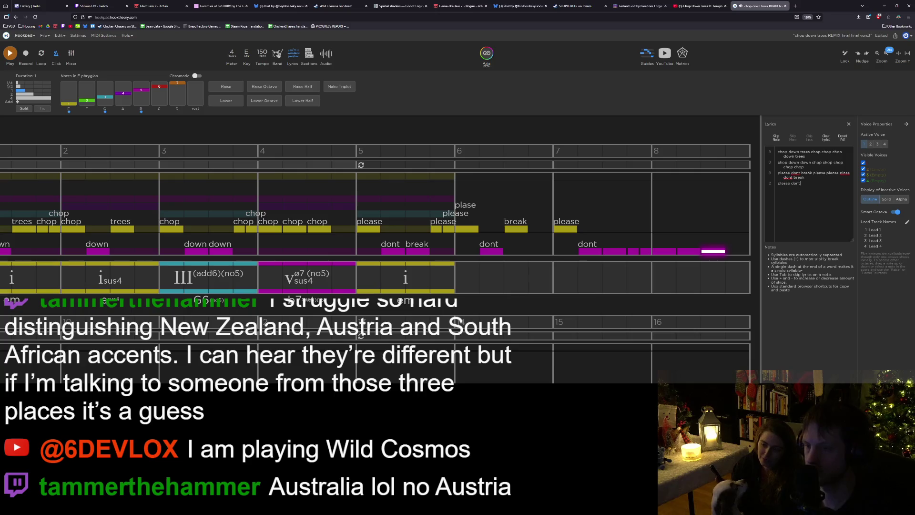
type(" dont dont dont dont dont dont")
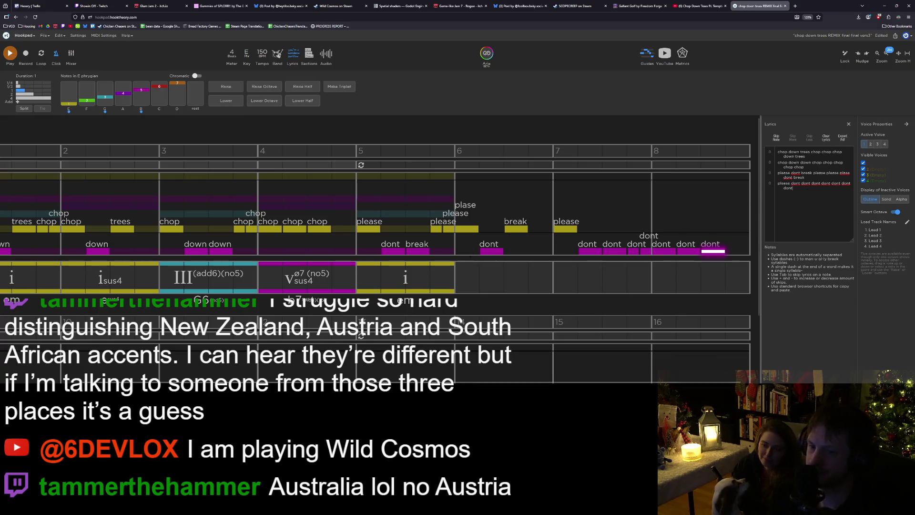
left_click(465, 273)
key("ctrl+s")
key("Escape")
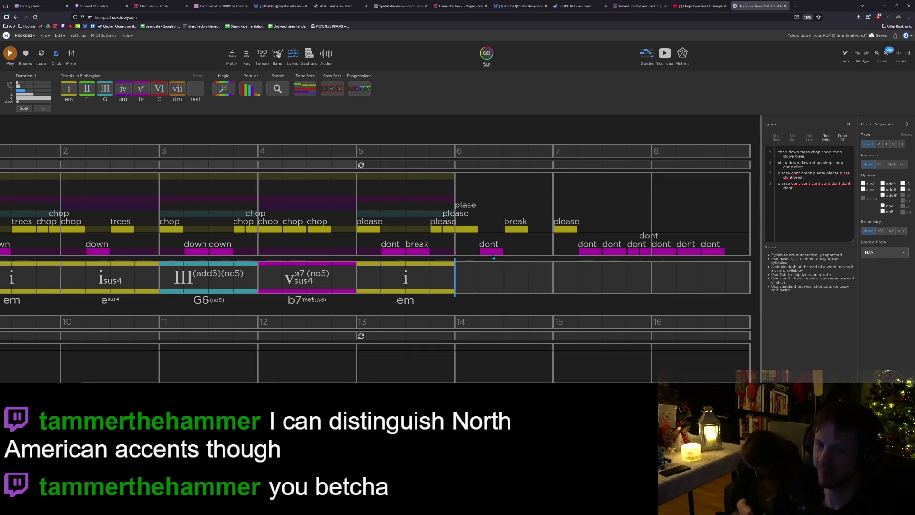
Deselect the bar-5 i chord and start entering melody notes at bar 5.
left_click(390, 286)
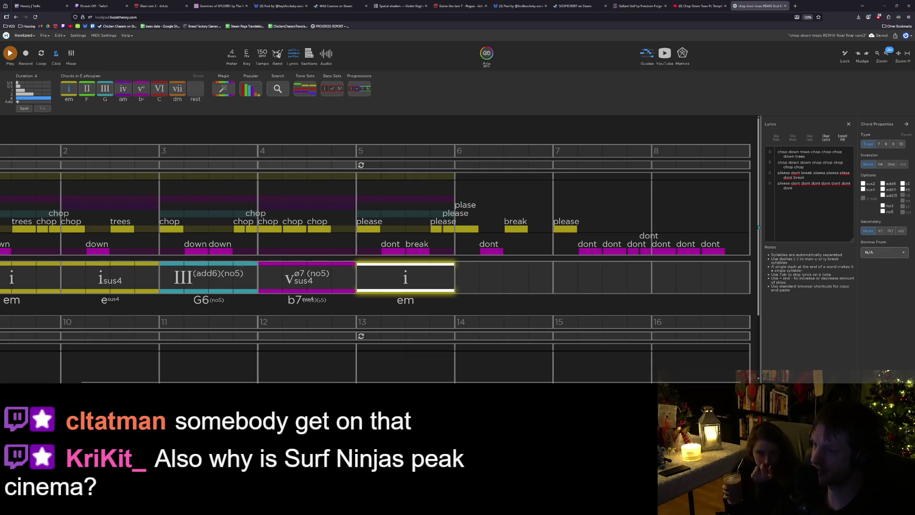
scroll(375, 238, "down", 1)
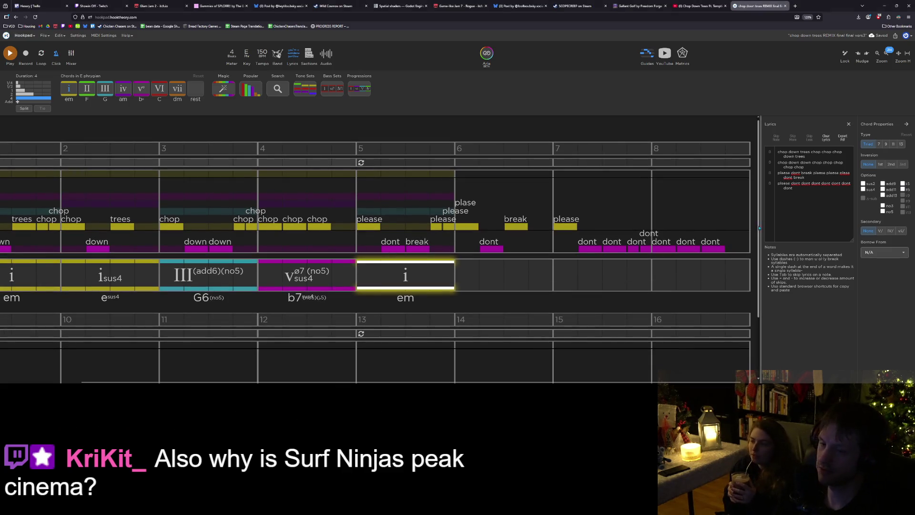
left_click(461, 270)
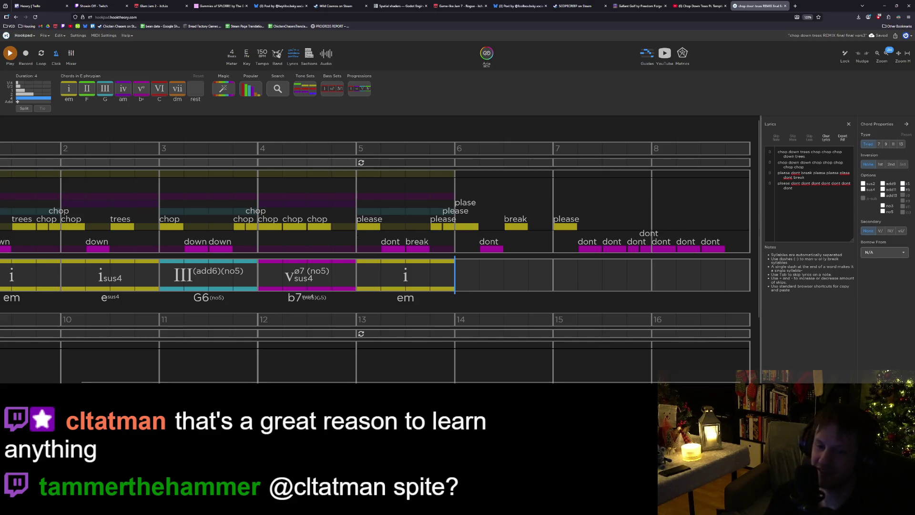
left_click(357, 236)
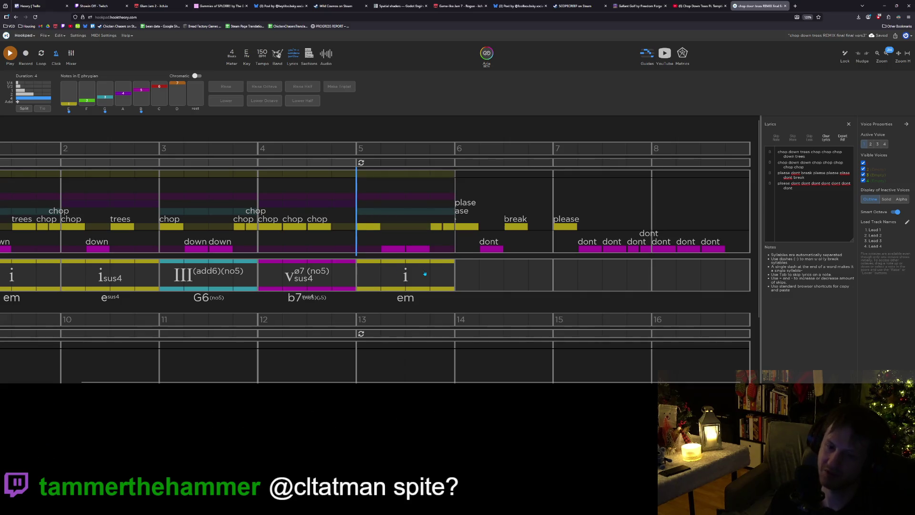
Return to chord entry at the empty bar 8, after the i–isus4–III–v chords.
left_click(658, 270)
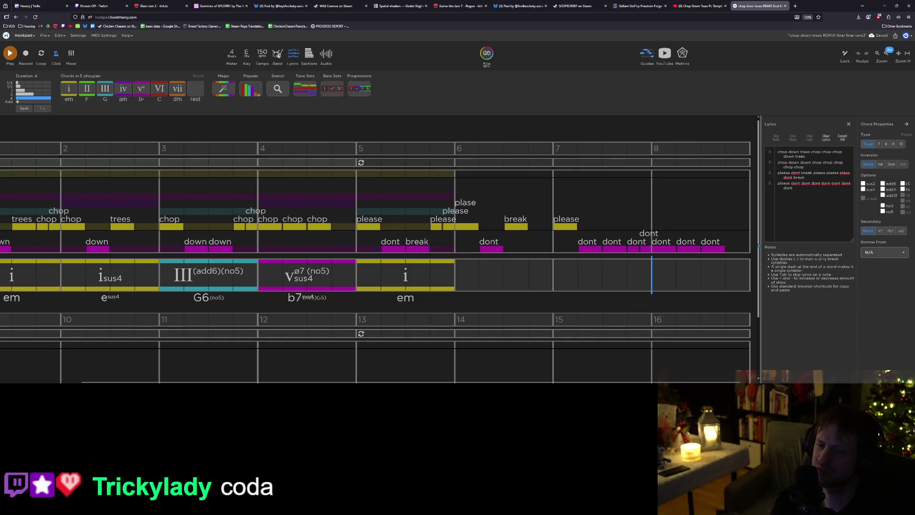
scroll(375, 286, "down", 2)
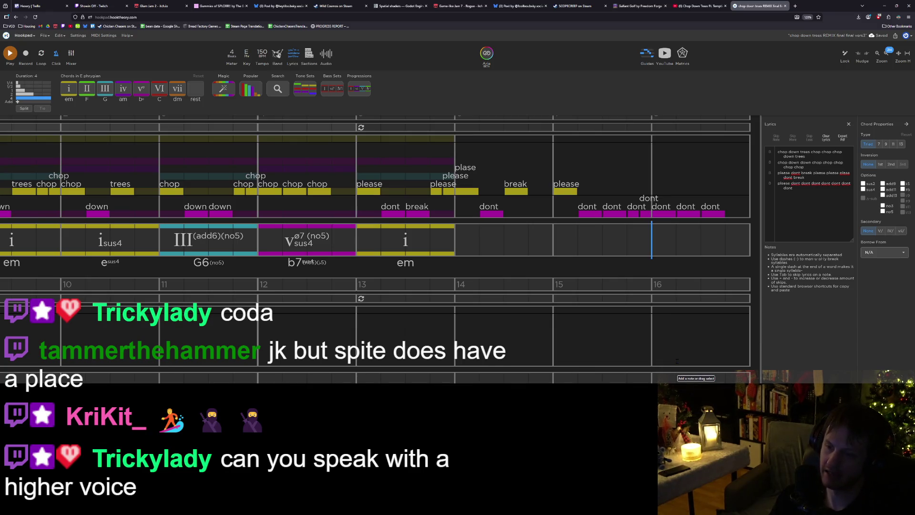
scroll(756, 248, "down", 2)
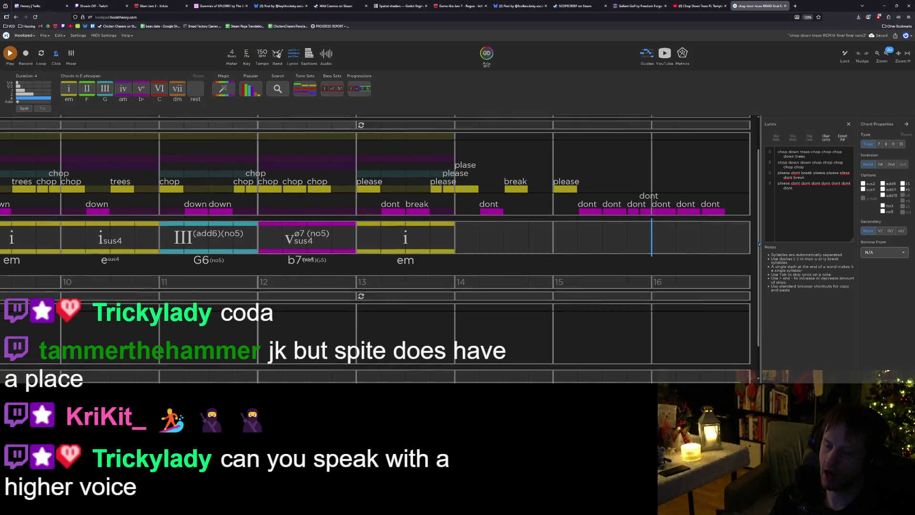
left_click_drag(760, 254, 760, 258)
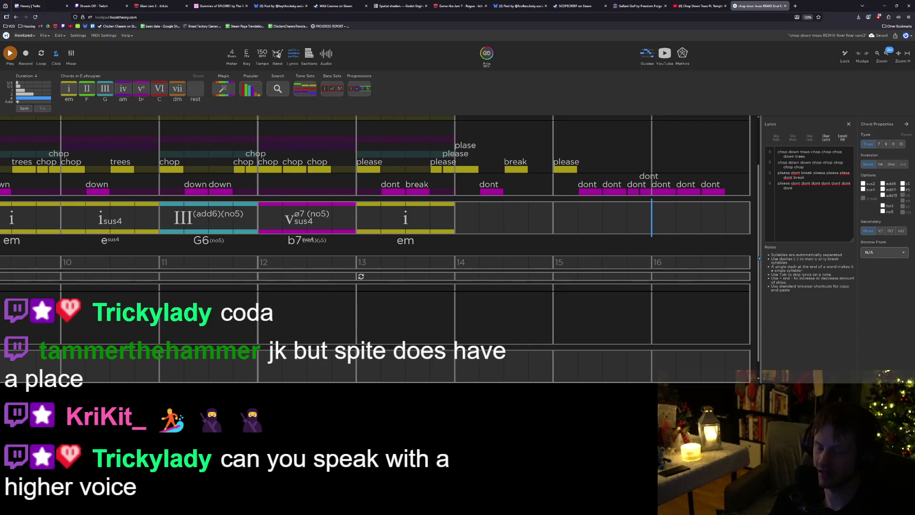
left_click_drag(760, 257, 759, 261)
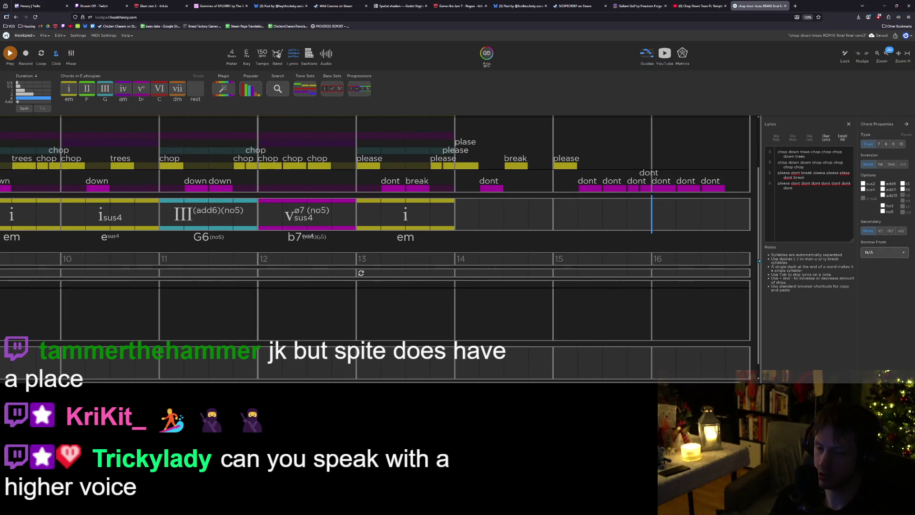